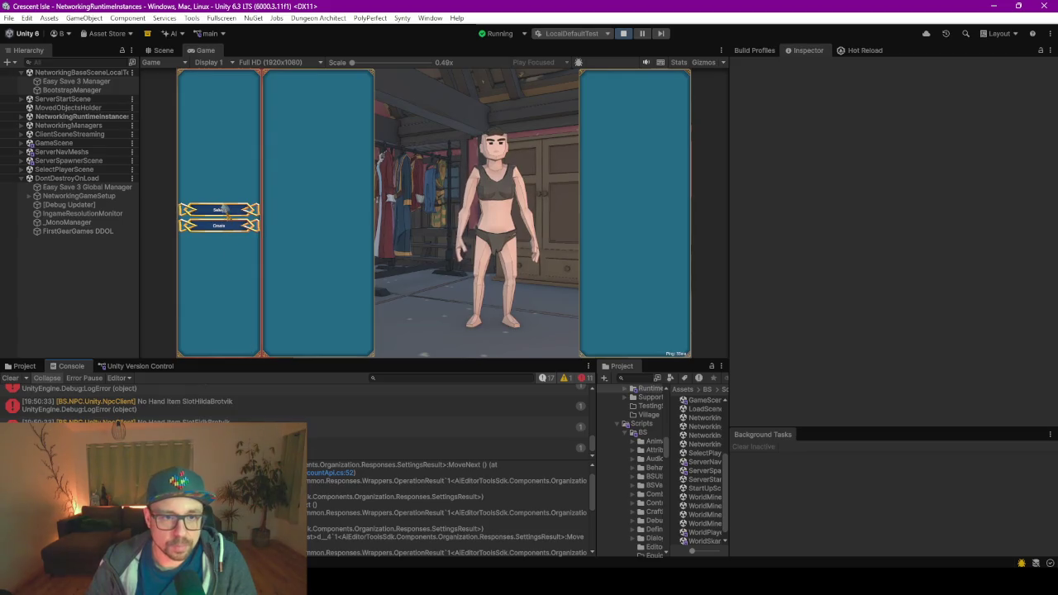
- Start the game from character select and clear the console log
left_click(622, 346)
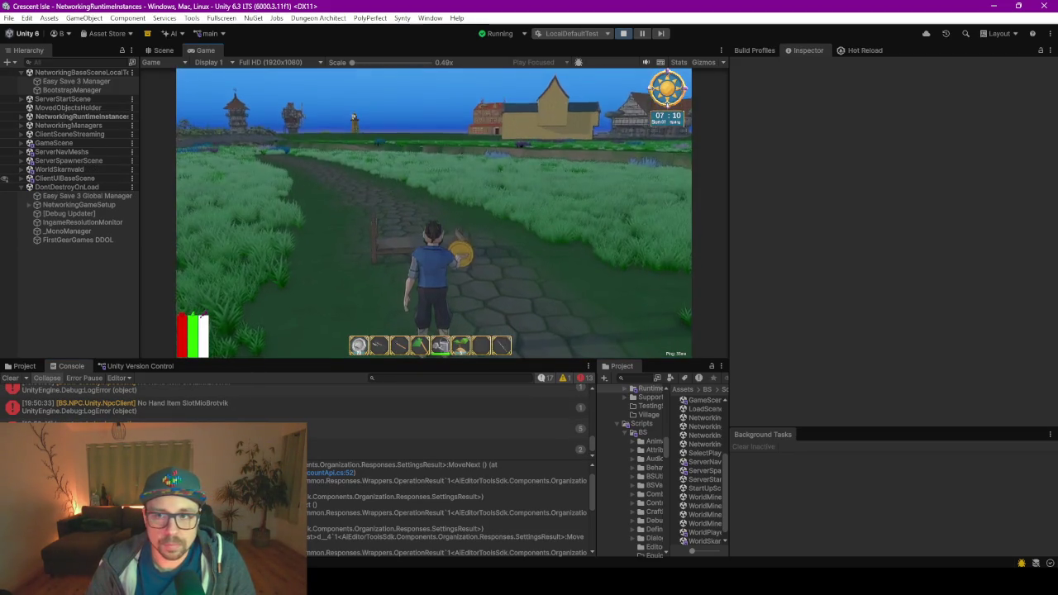
left_click(11, 379)
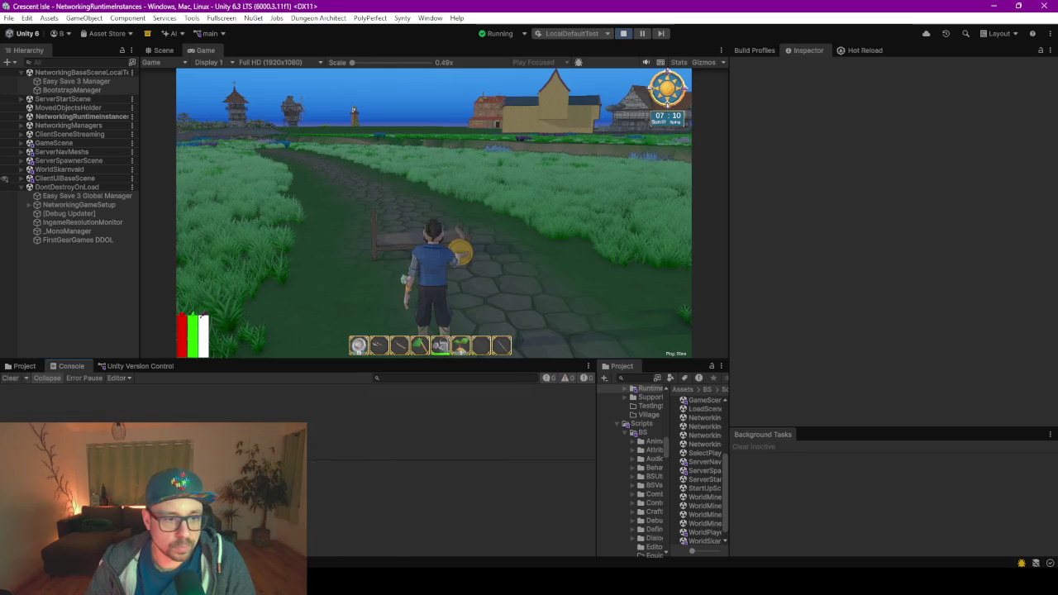
- Apply a new Day value in the in-game admin time panel, logging a Day 4 snapshot
key("Tab")
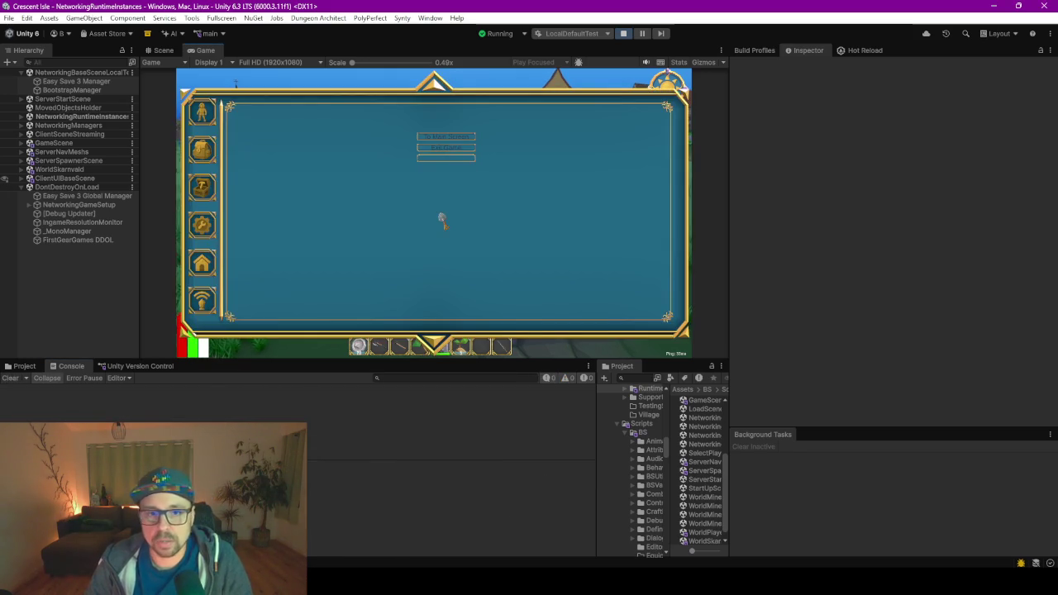
left_click(201, 299)
left_click(373, 128)
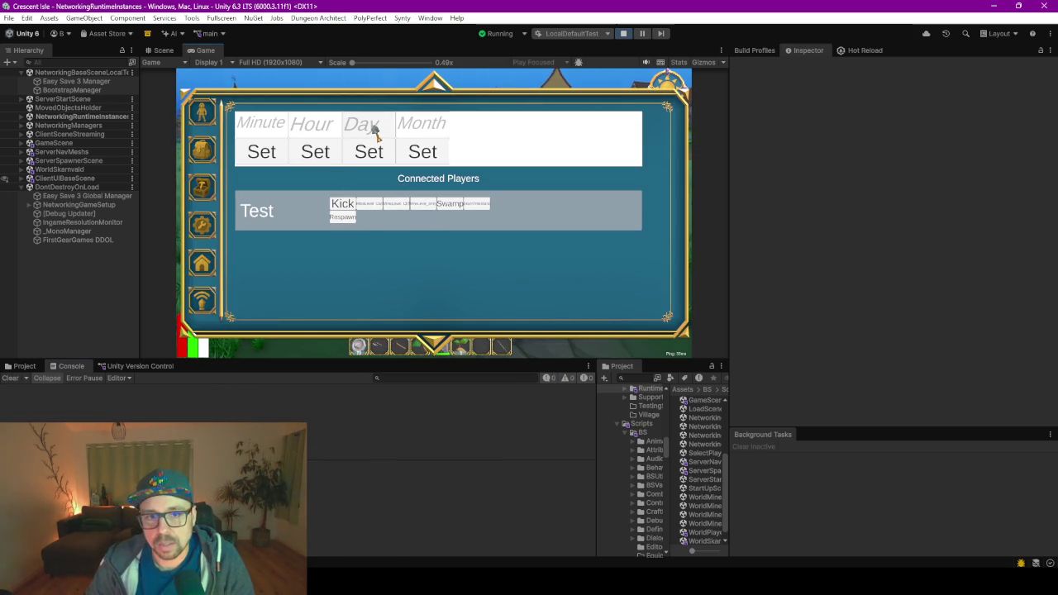
type("4")
left_click(369, 151)
key("Tab")
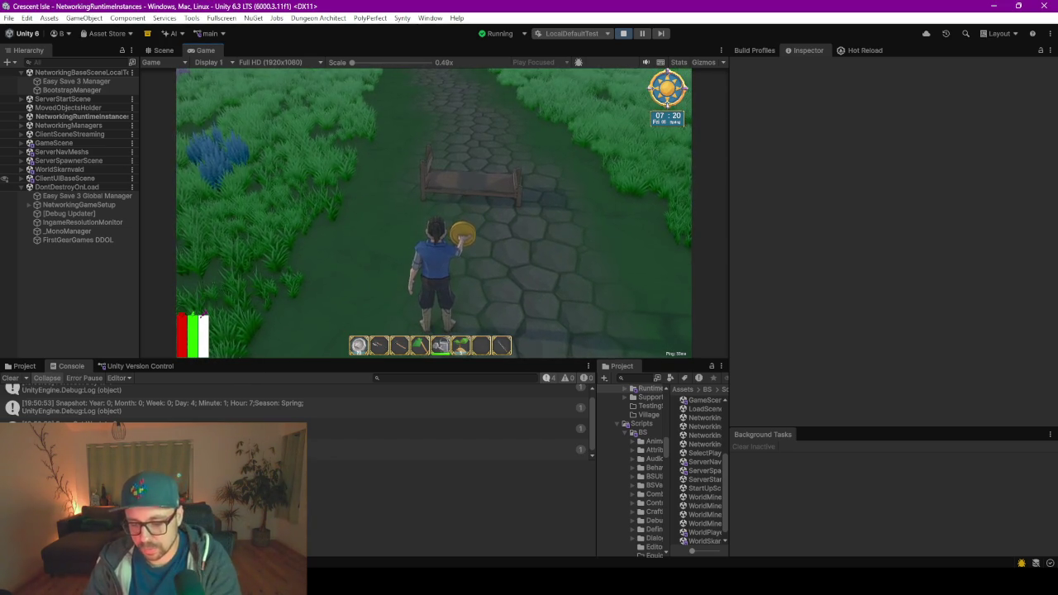
- Make the game view fullscreen and set the in-game hour to 22
key("shift+space")
key("F10")
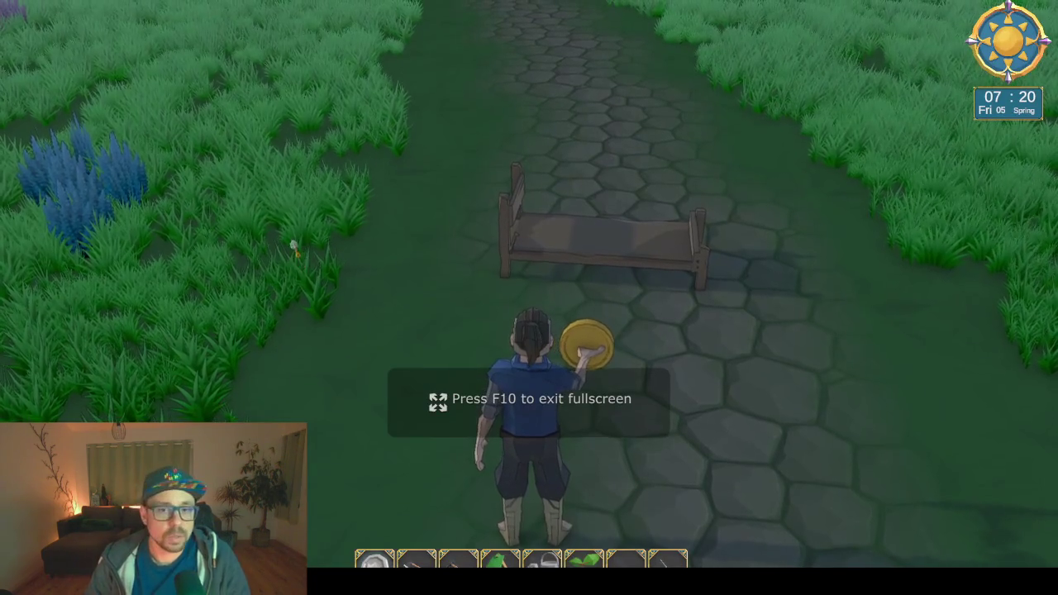
key("Escape")
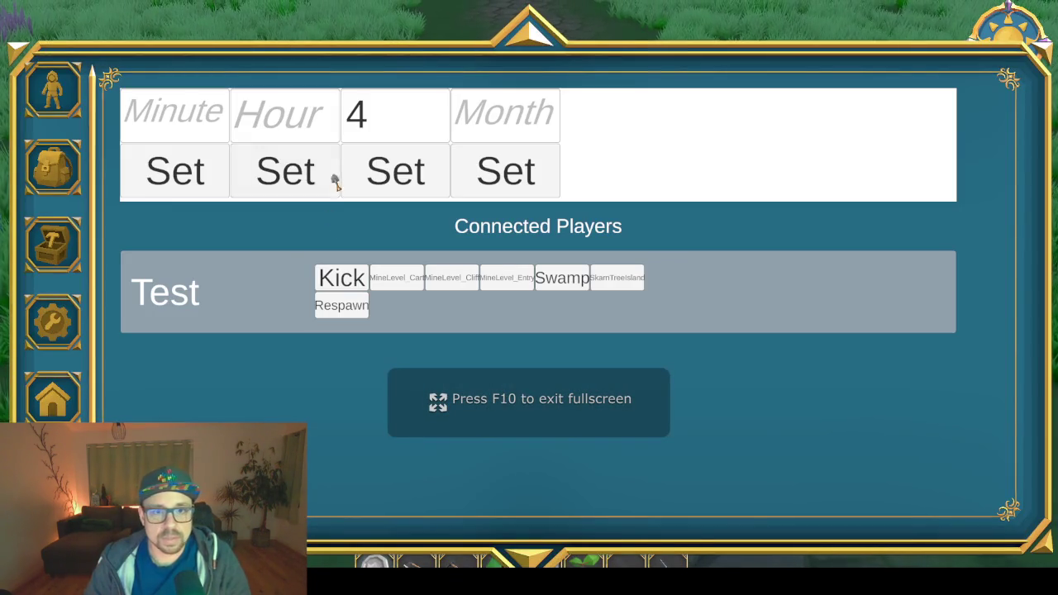
left_click(281, 125)
type("22")
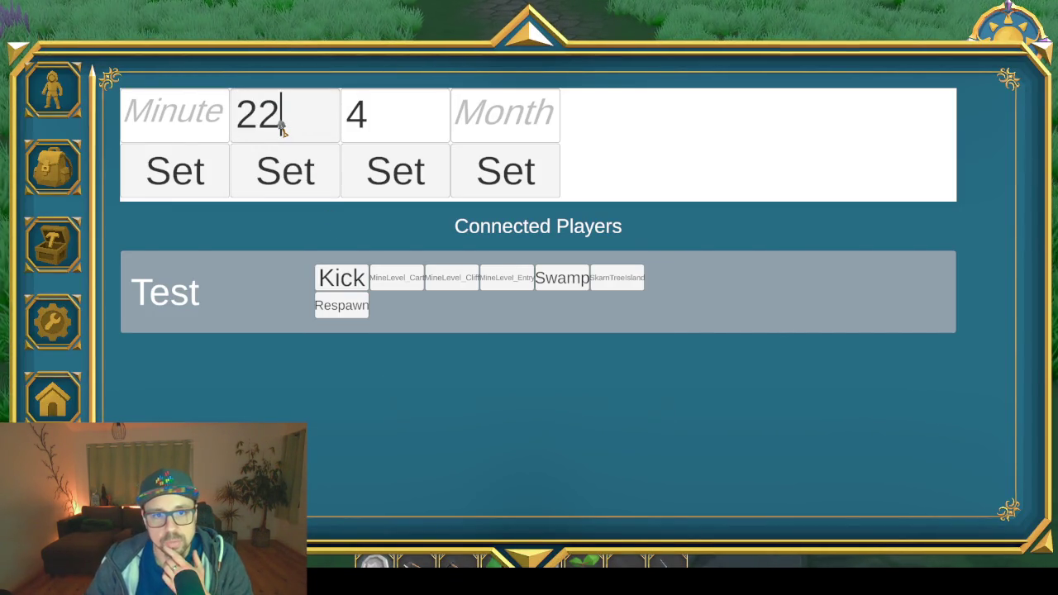
left_click(291, 181)
key("Escape")
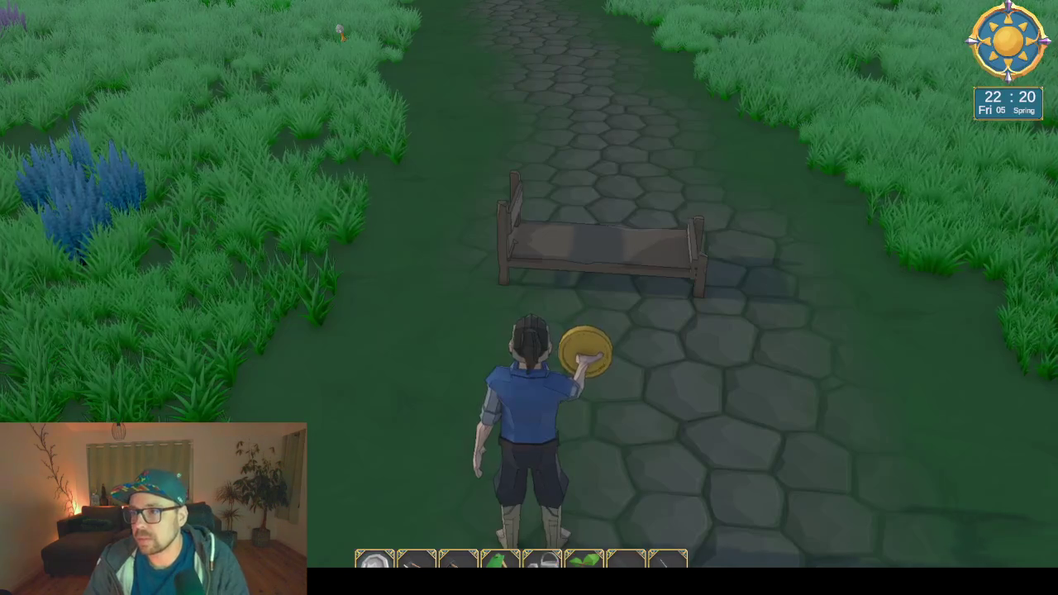
- Set the hour to 23, run toward the bridge, and leave fullscreen
mouse_move(529, 298)
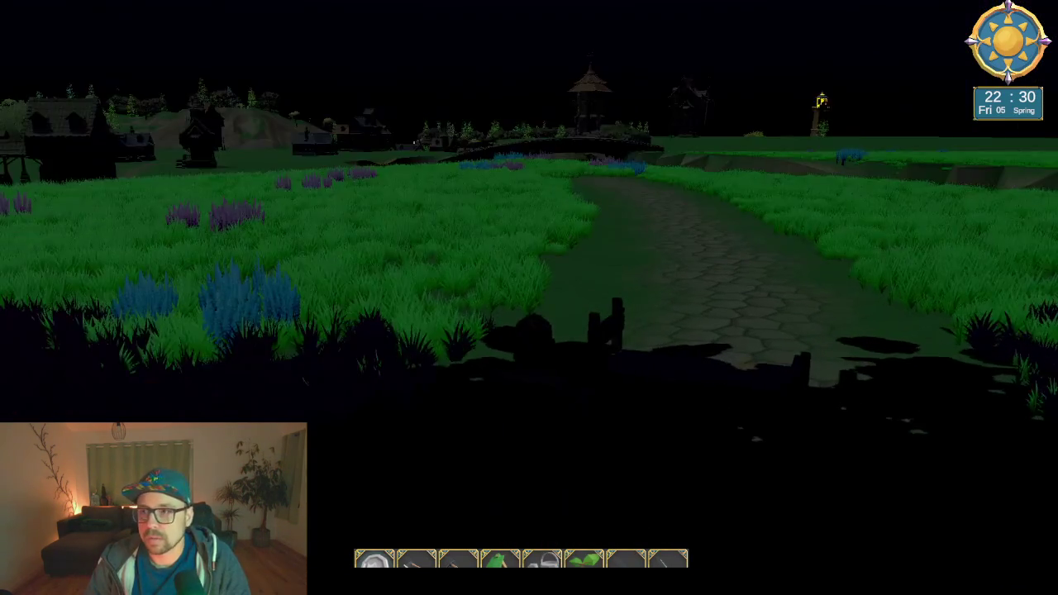
key("Escape")
key("F10")
type("23")
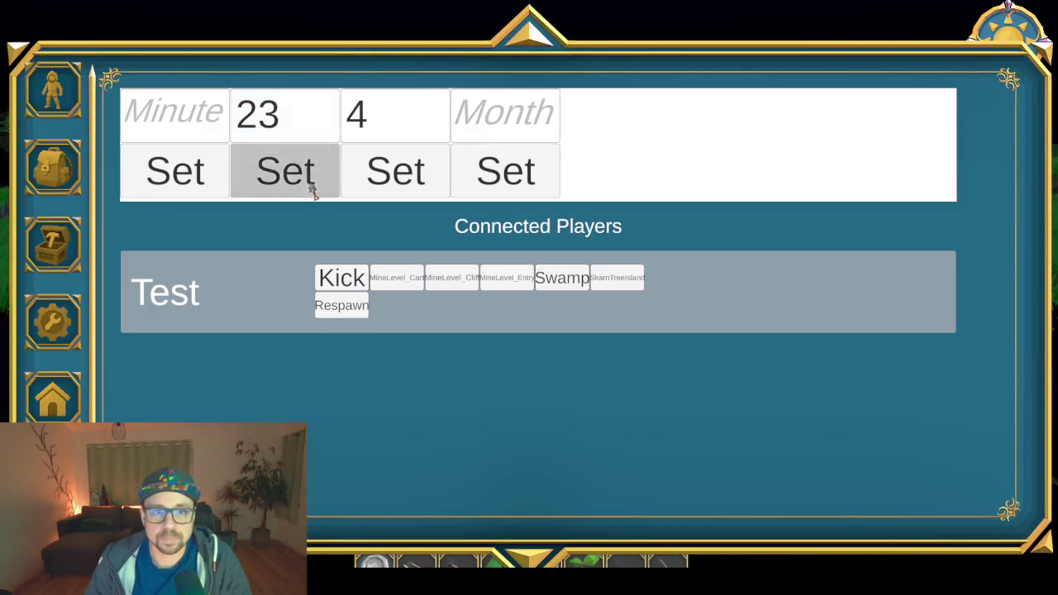
key("Escape")
key("w")
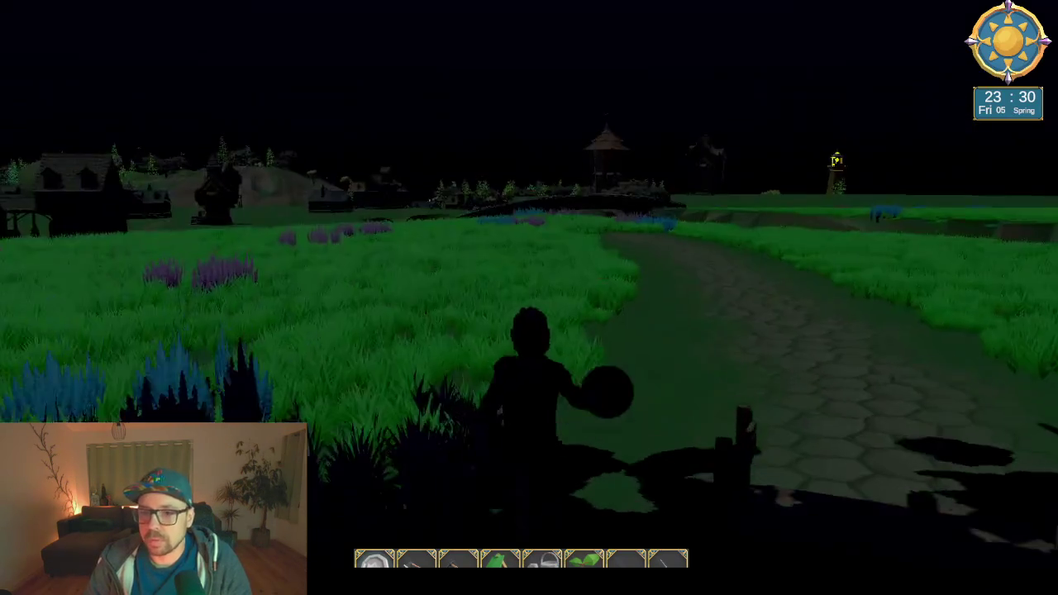
key("w")
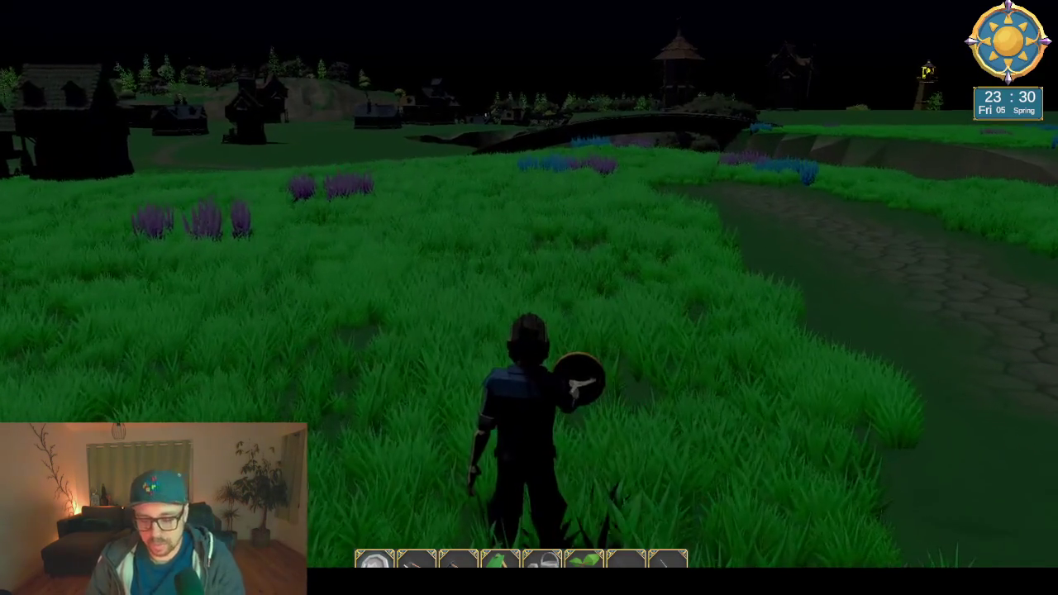
key("F11")
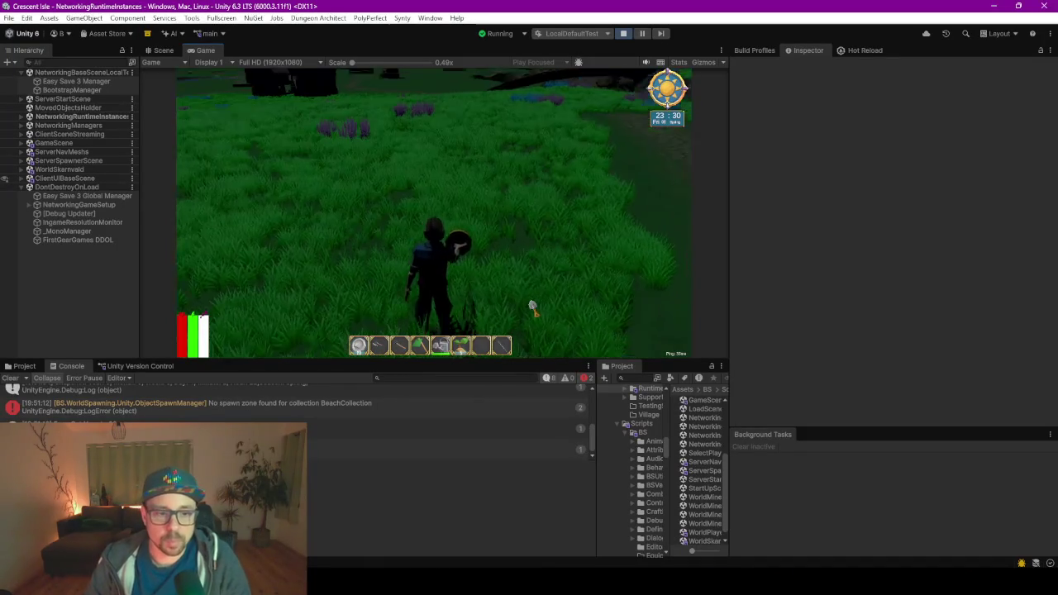
- Run the character across the night meadow to the dark house, then release control and pause
key("w")
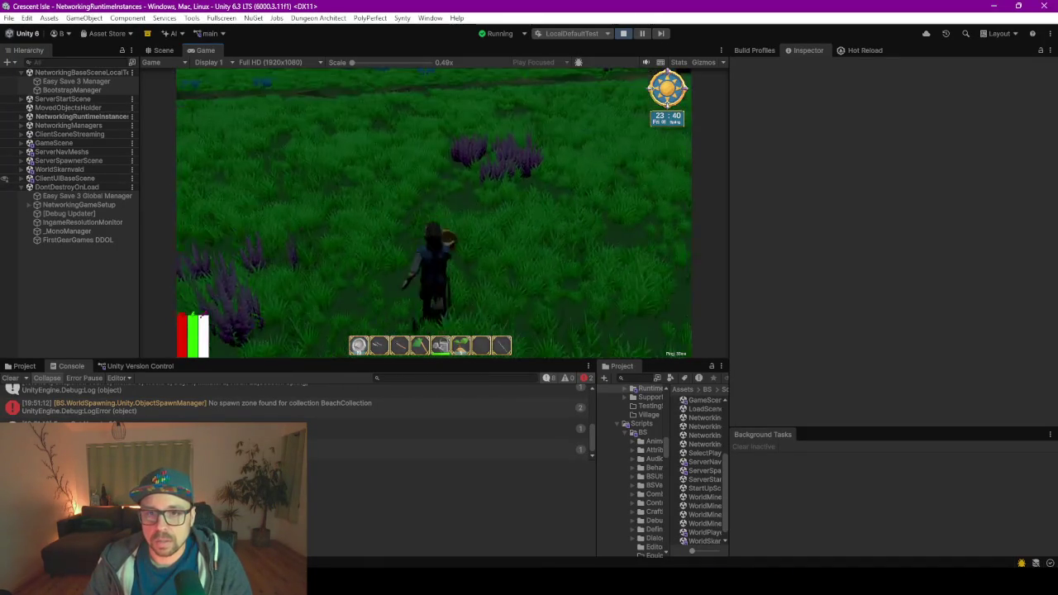
key("w")
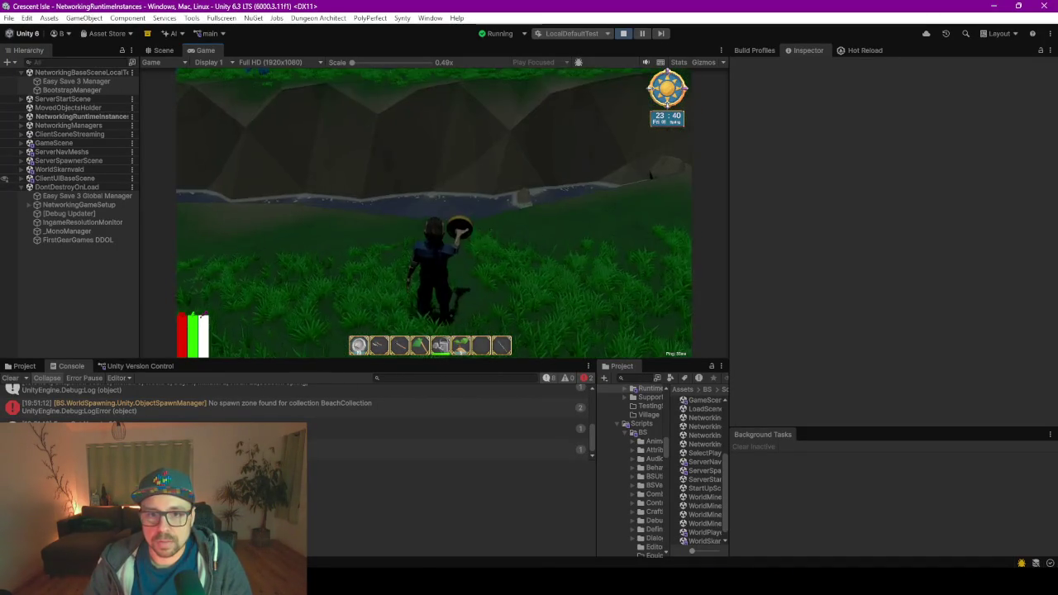
key("w")
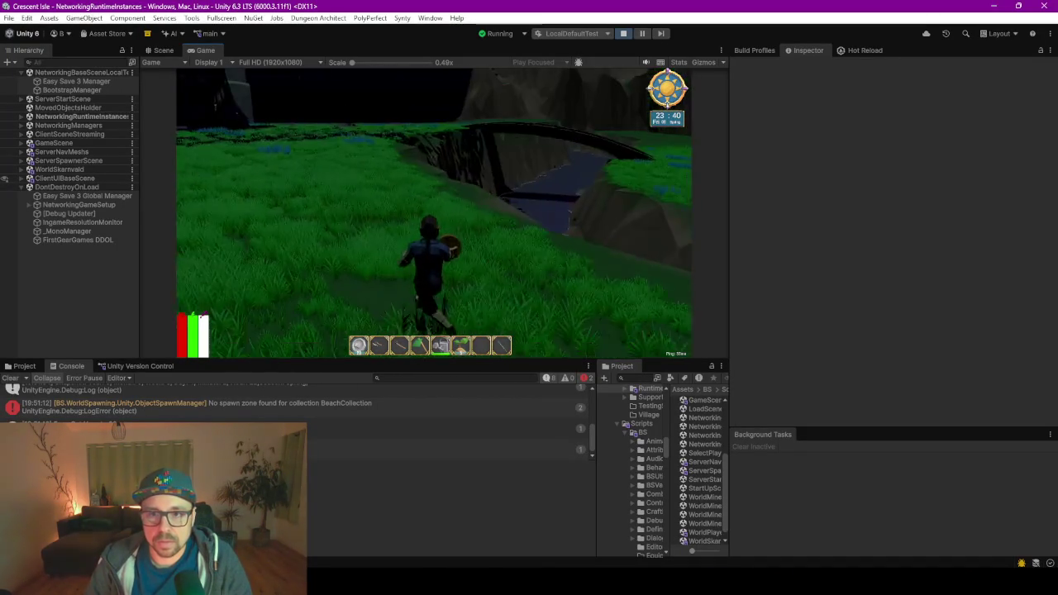
key("w")
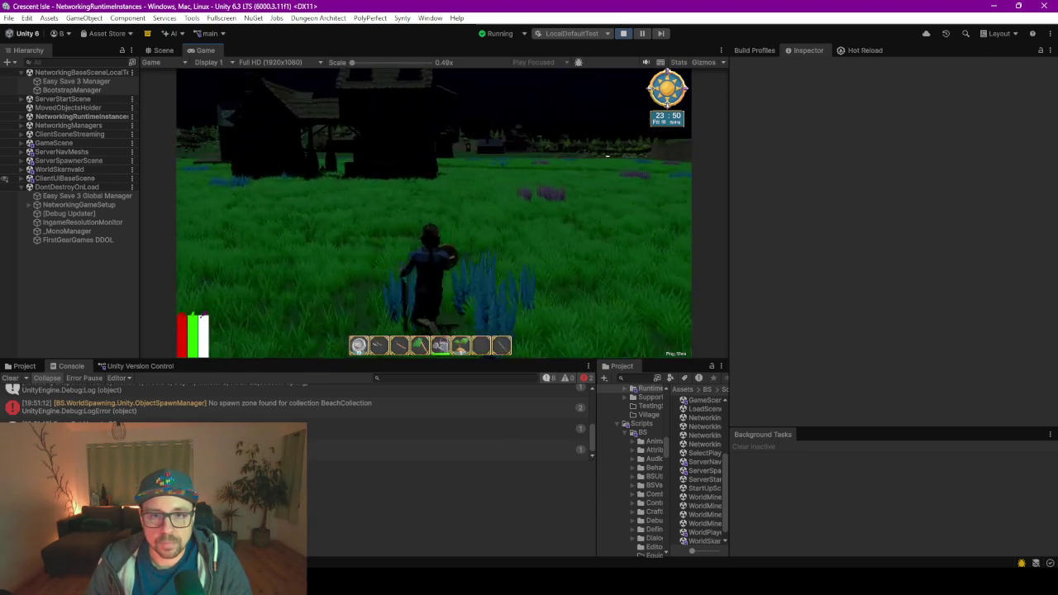
key("w")
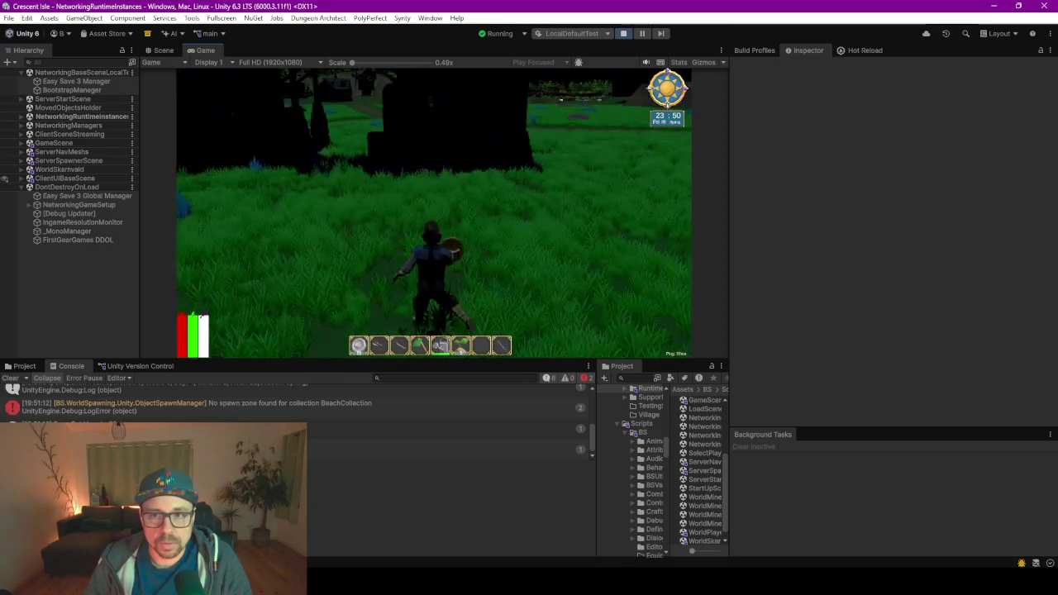
key("Escape")
left_click(645, 33)
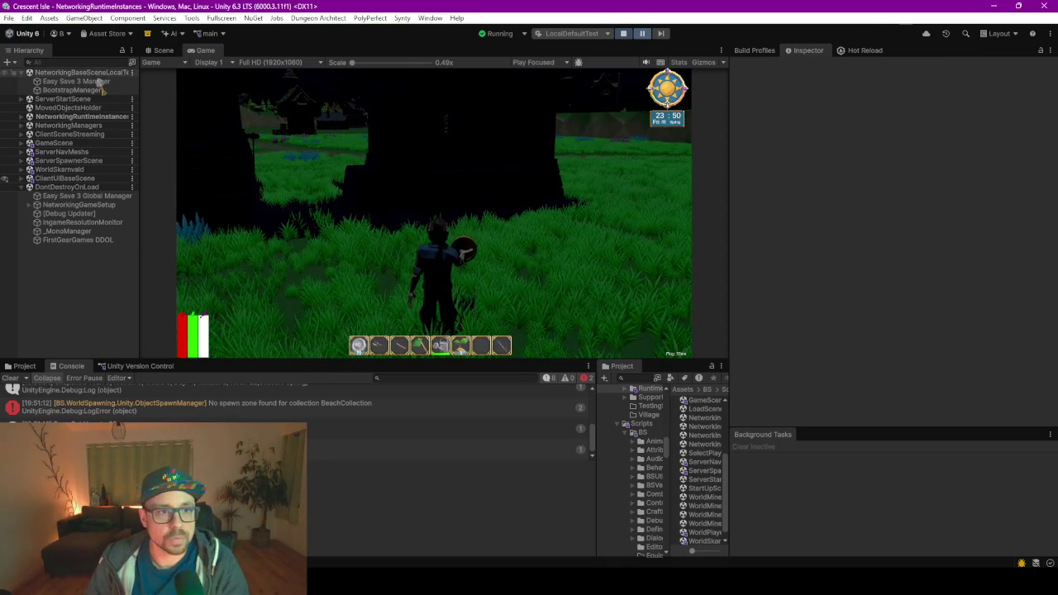
- In the Scene view, find the NPC RudrikVelkrud under NetworkingRuntimeInstances > NPCs and frame him
key("ctrl+1")
left_click(21, 117)
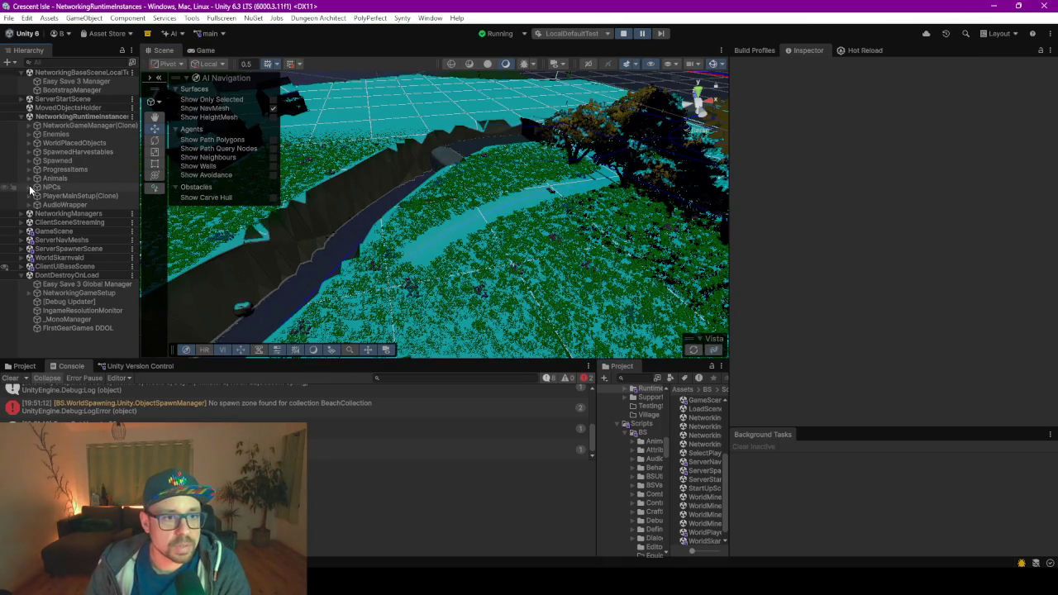
left_click(28, 187)
left_click(71, 214)
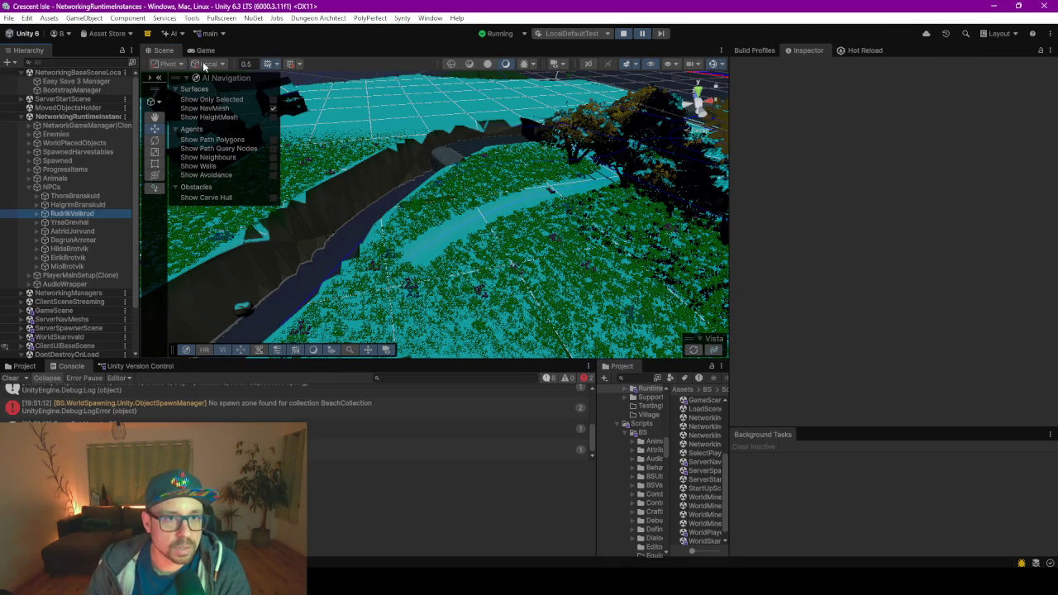
double_click(71, 214)
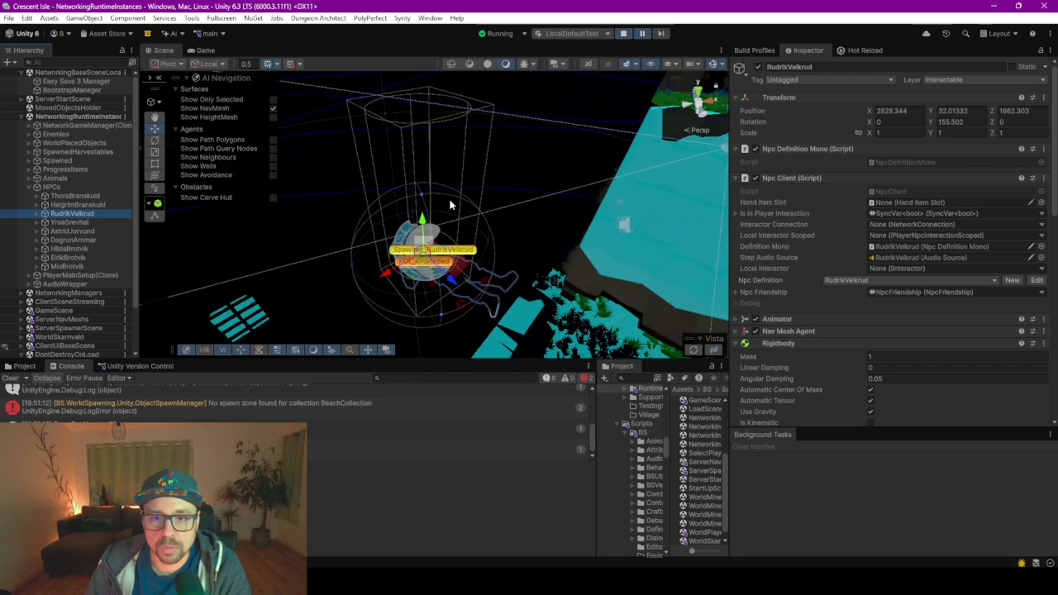
mouse_move(451, 205)
left_mouse_down()
mouse_move(443, 224)
mouse_move(469, 204)
left_mouse_up()
key("f")
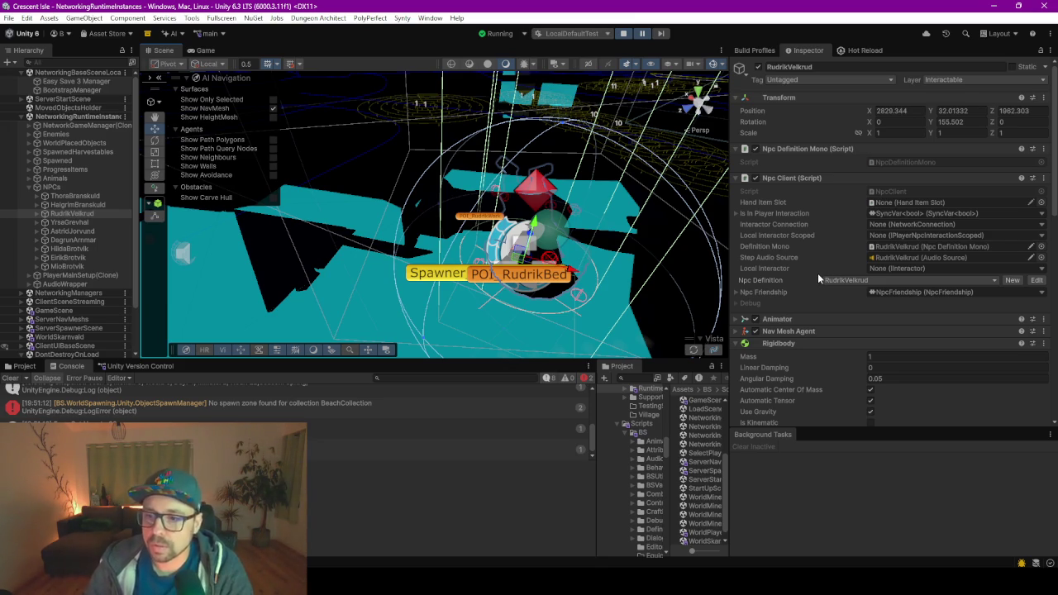
- Select RudrikVelkrud's DeleteOnNotServer child, scroll to its schedule target fields, and resume play
key("Right")
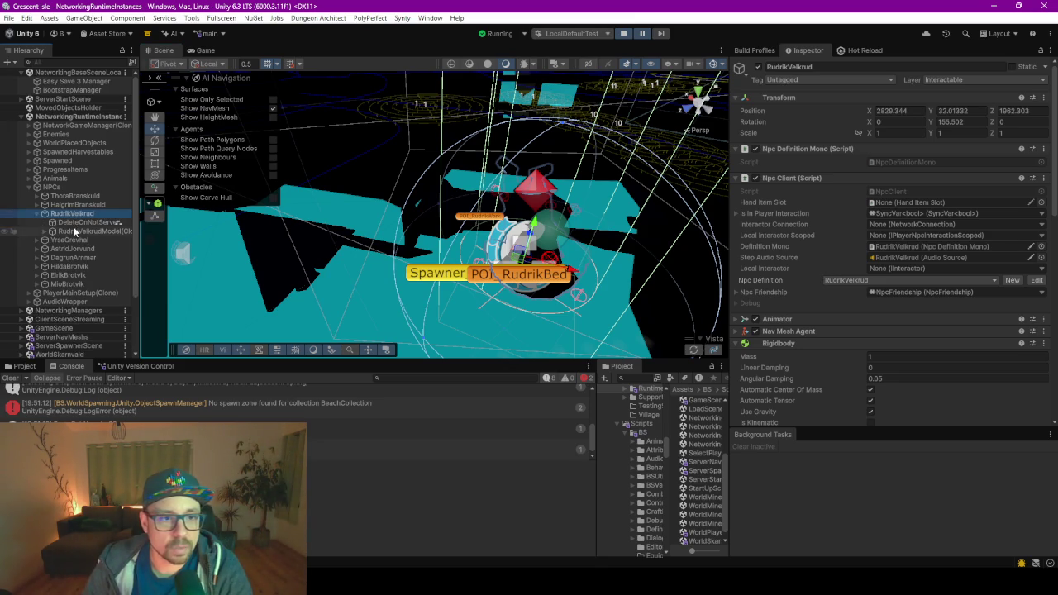
left_click(76, 223)
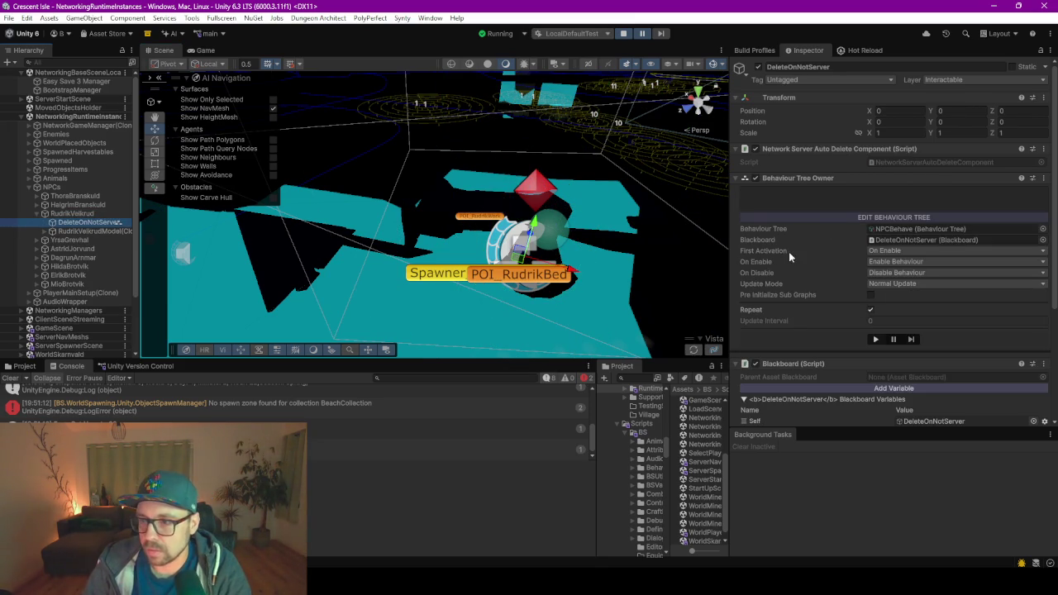
scroll(788, 251, "down", 5)
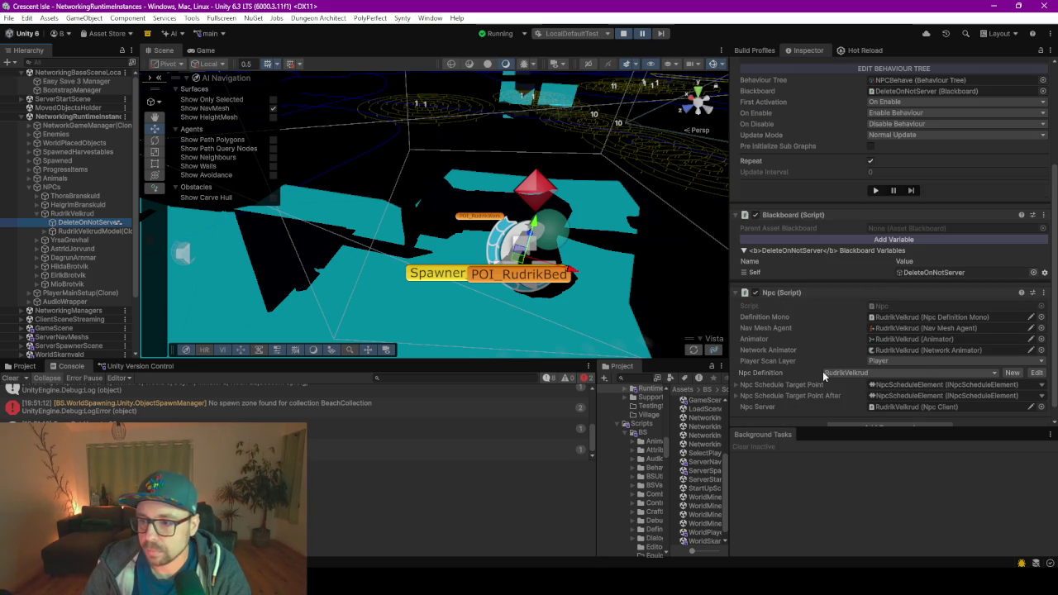
scroll(793, 320, "down", 1)
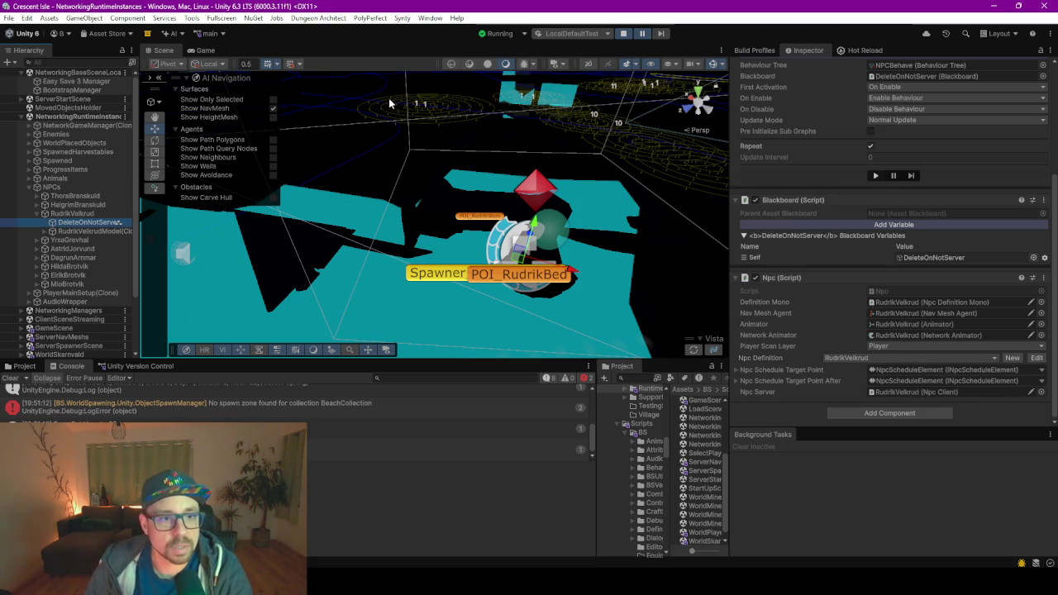
left_click(643, 34)
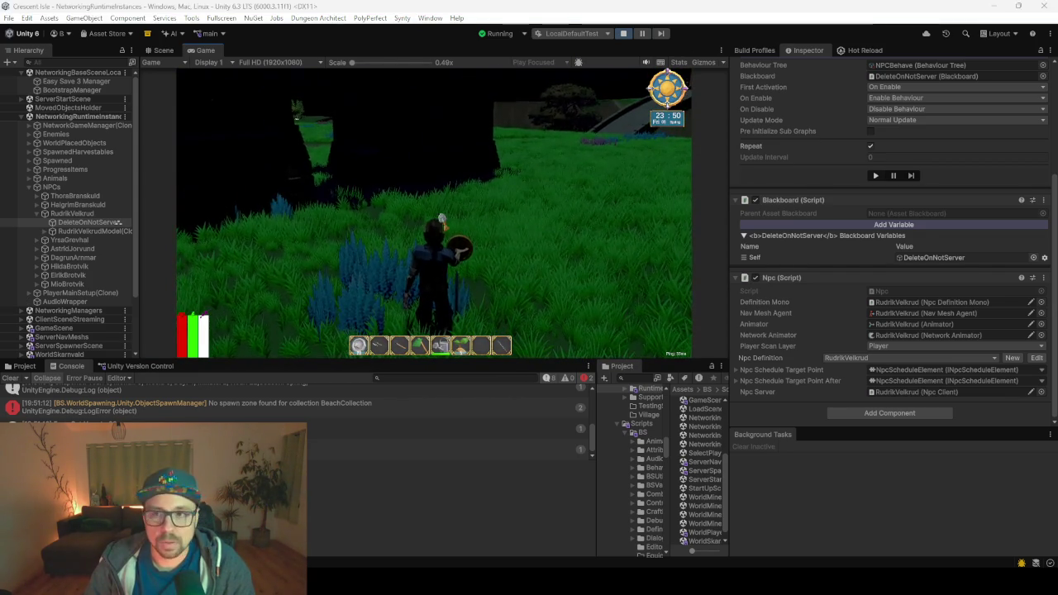
- Check a console stack trace and review Rudrik's next schedule element starting at hour 4
left_click(446, 429)
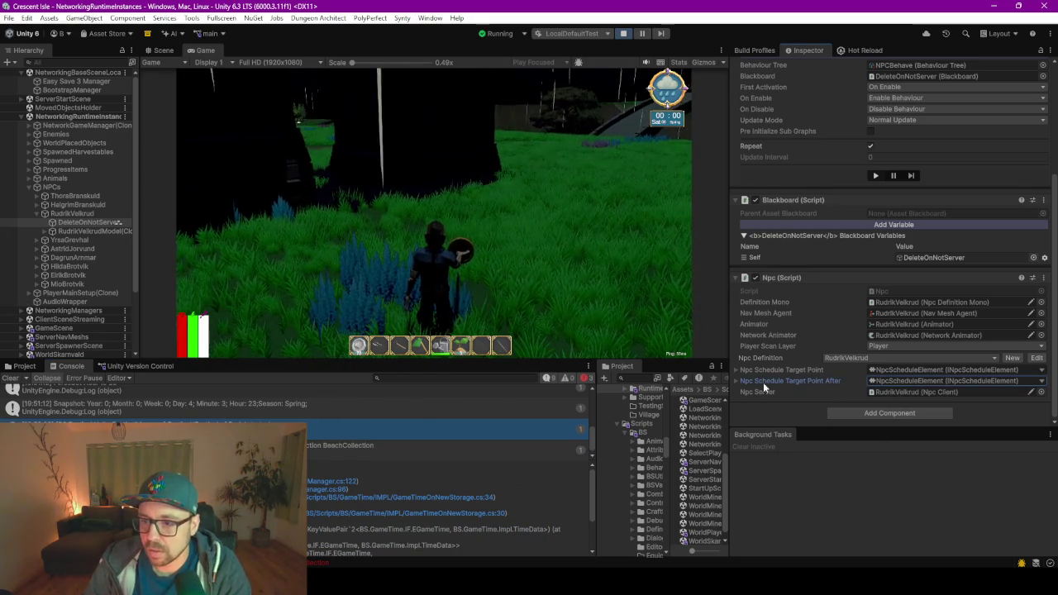
scroll(801, 330, "up", 3)
scroll(801, 330, "down", 5)
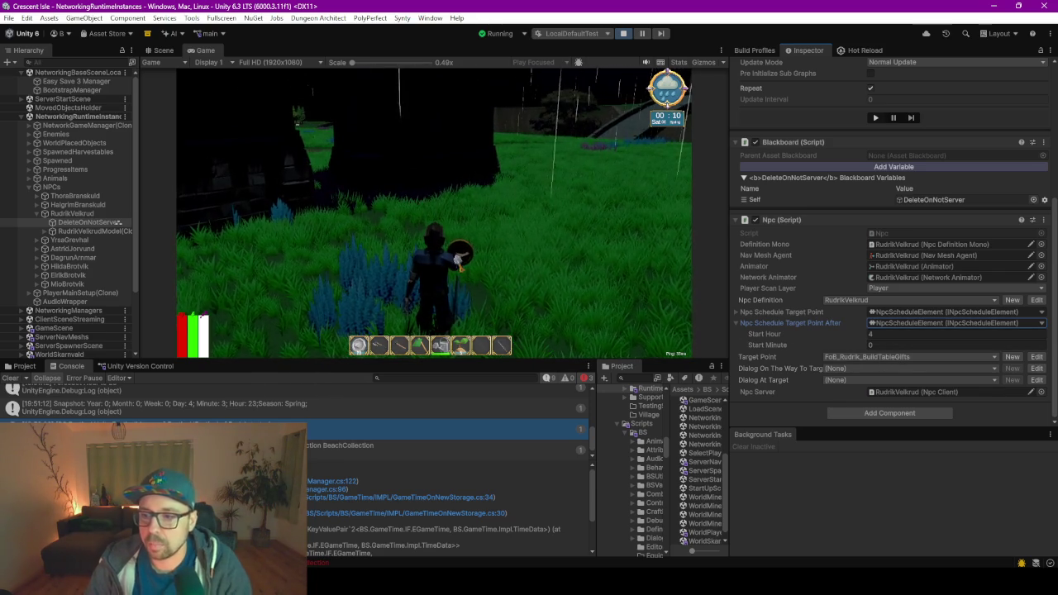
key("Escape")
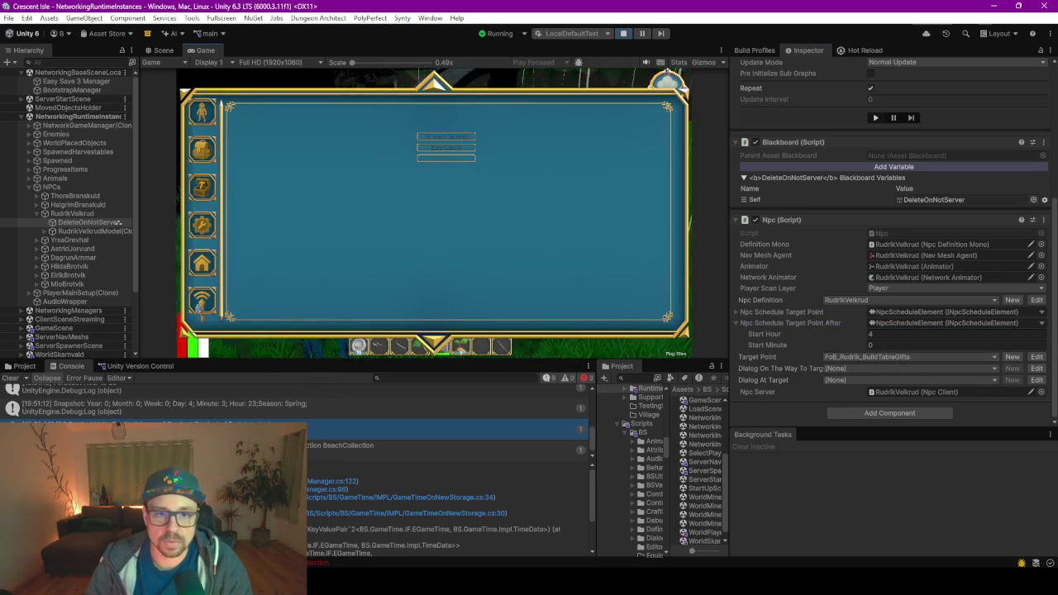
- Set the game clock to 03:50 in the debug menu, then walk off the house steps
left_click(328, 130)
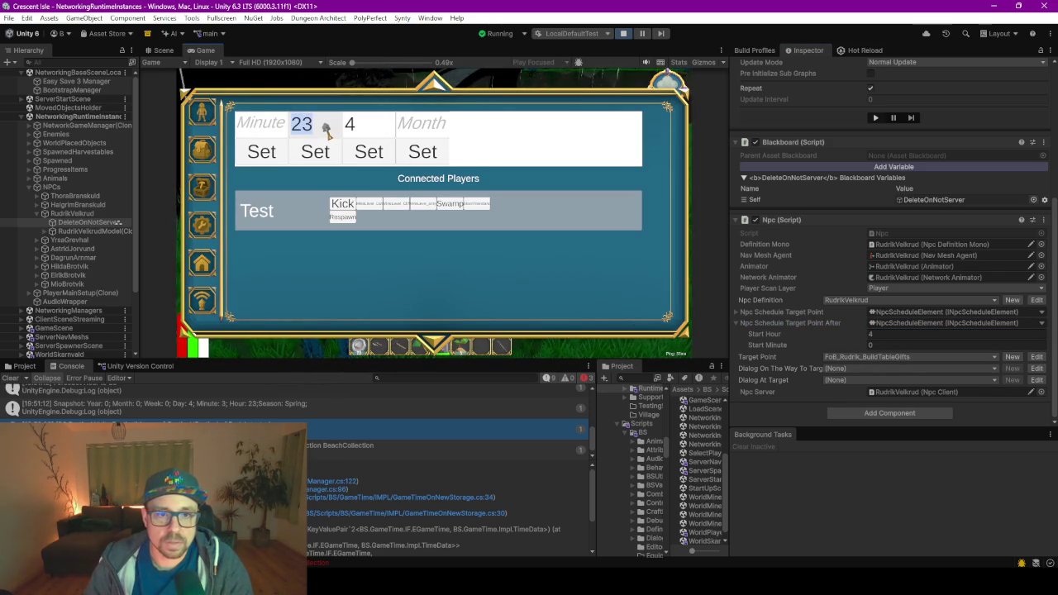
type("3")
left_click(263, 128)
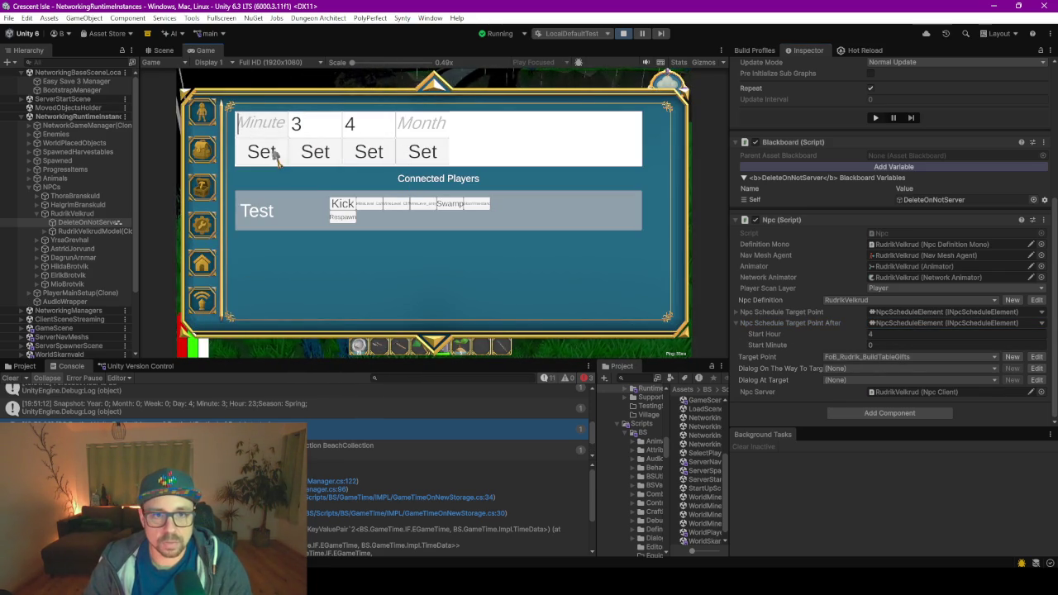
type("5")
left_click(273, 163)
key("Escape")
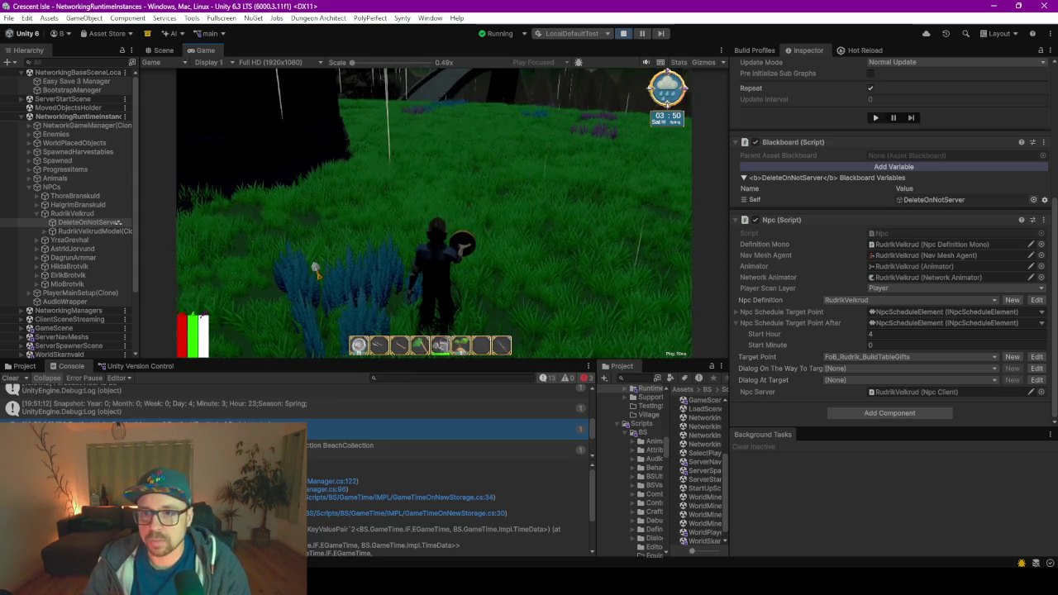
key("w")
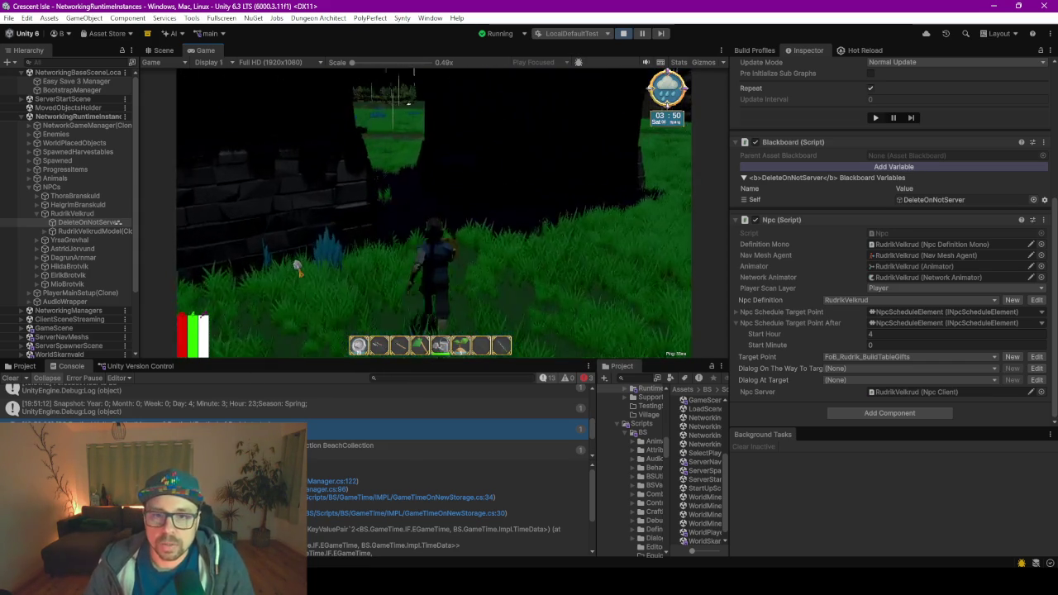
key("w")
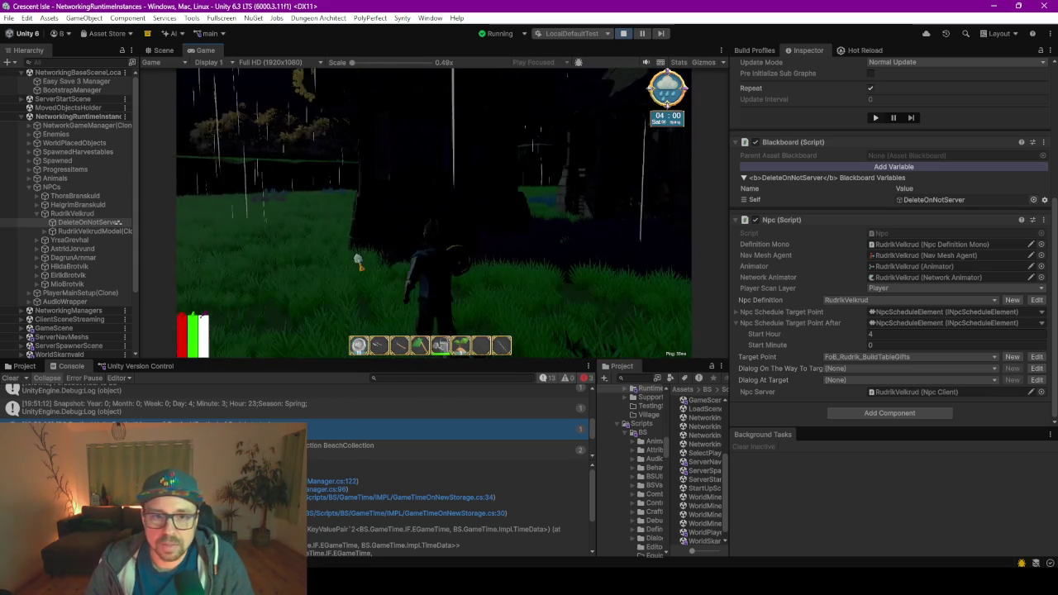
- Walk toward the house as the clock reaches 05:10 and Rudrik's next target becomes FoB_Rudrik_BuildTableCommunity
key("w")
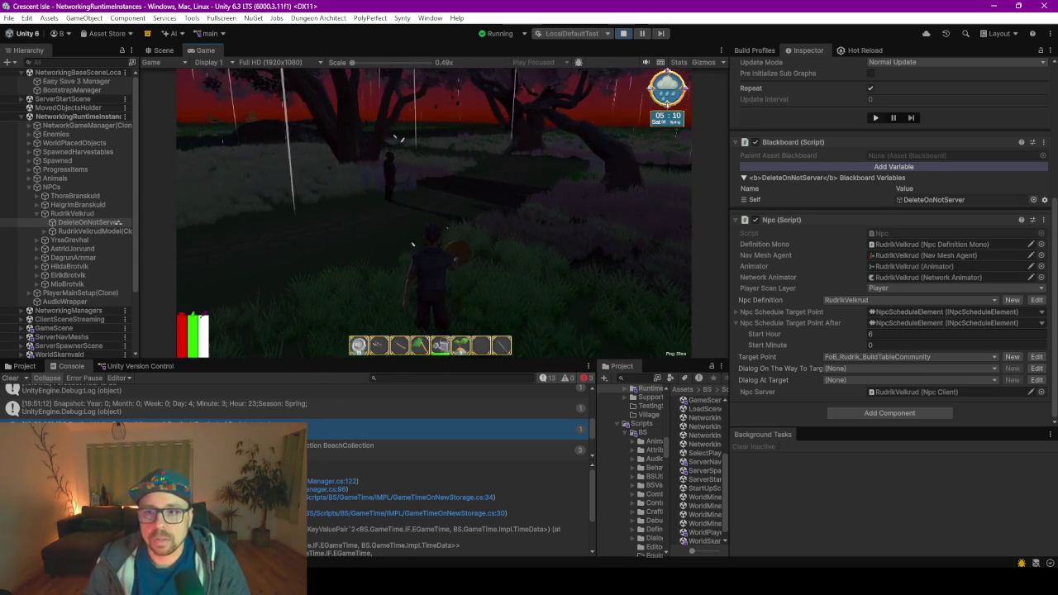
- Advance the clock to 06:00 via the debug menu, walk through the field, and reopen the menu
key("Escape")
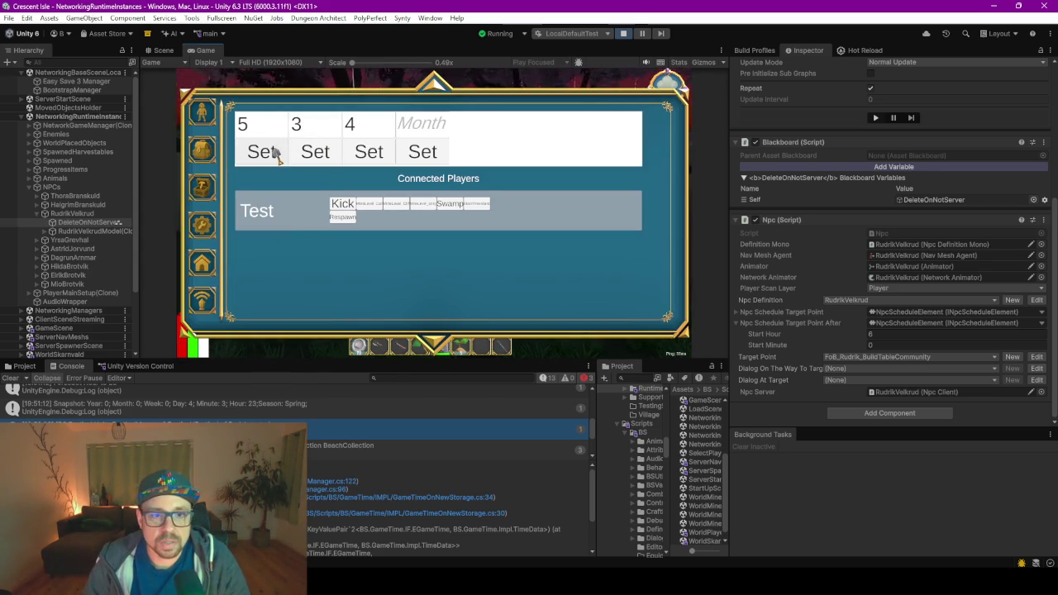
key("Escape")
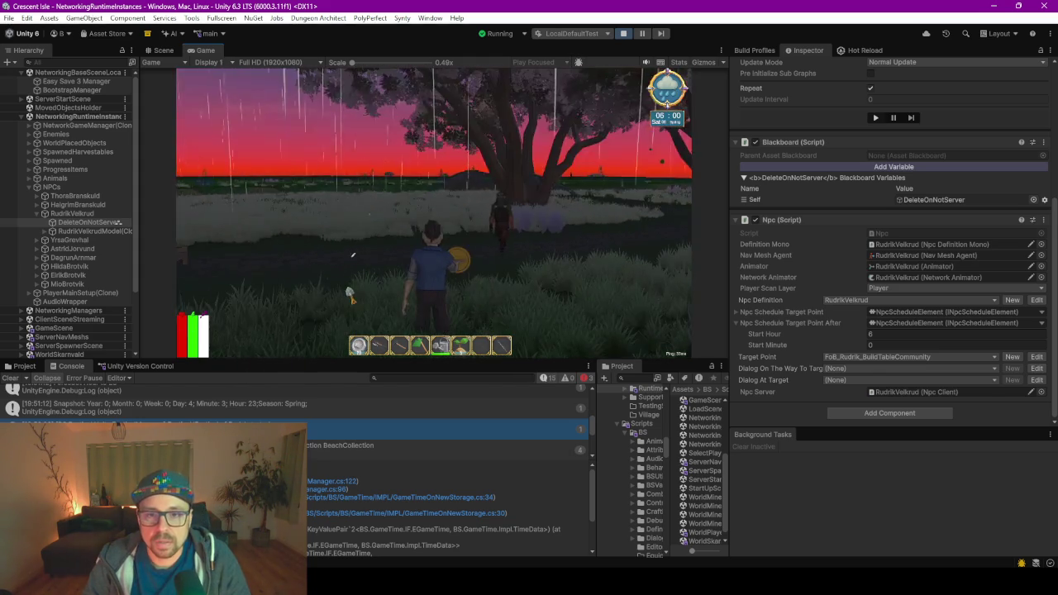
key("w")
key("w")
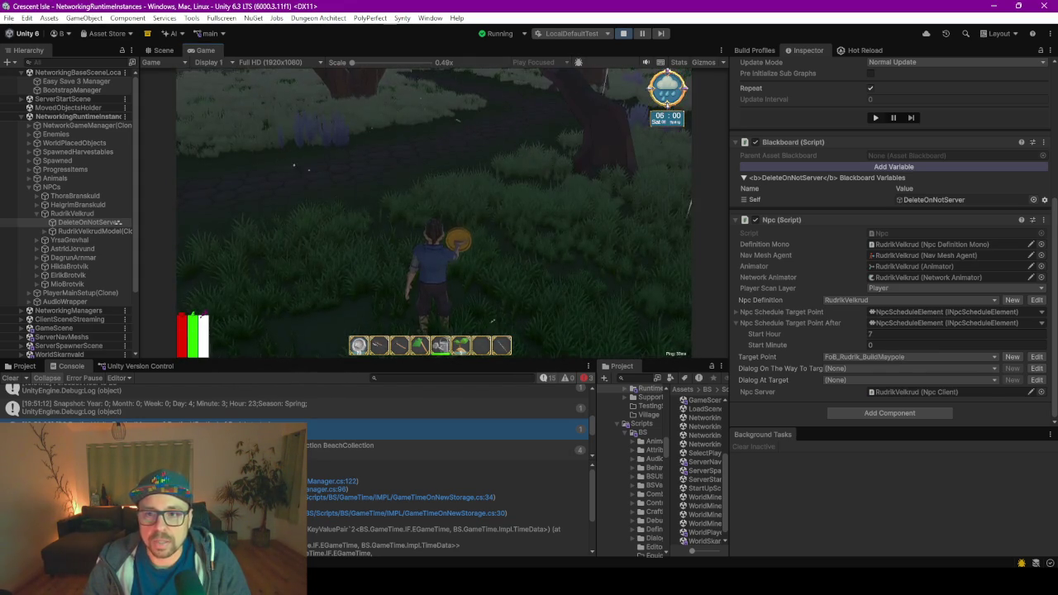
key("w")
key("w")
key("w")
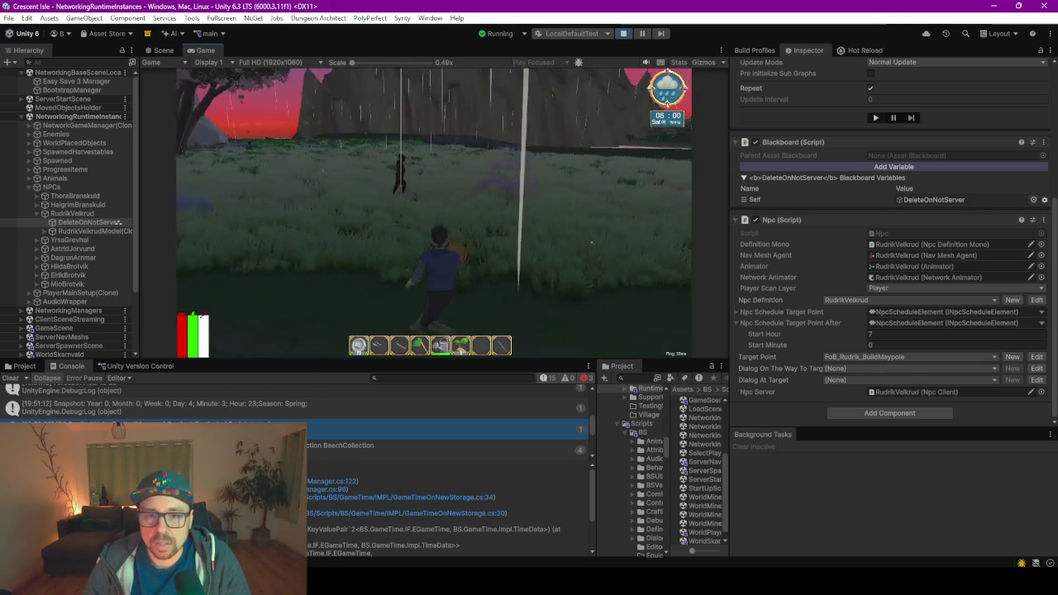
key("Escape")
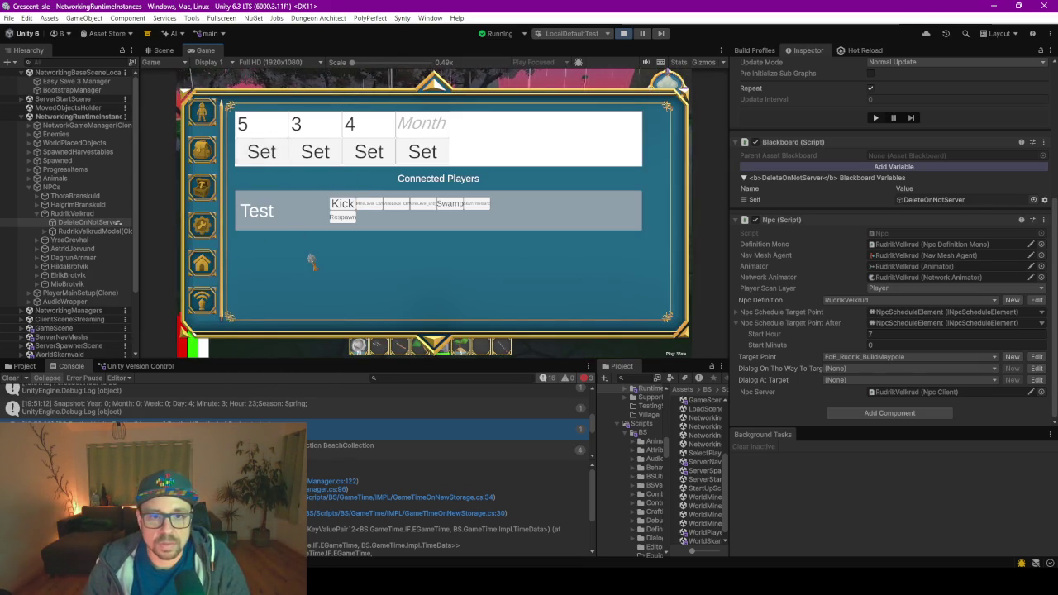
- Close the menu and run to the red festival blocks along the stone path
key("Escape")
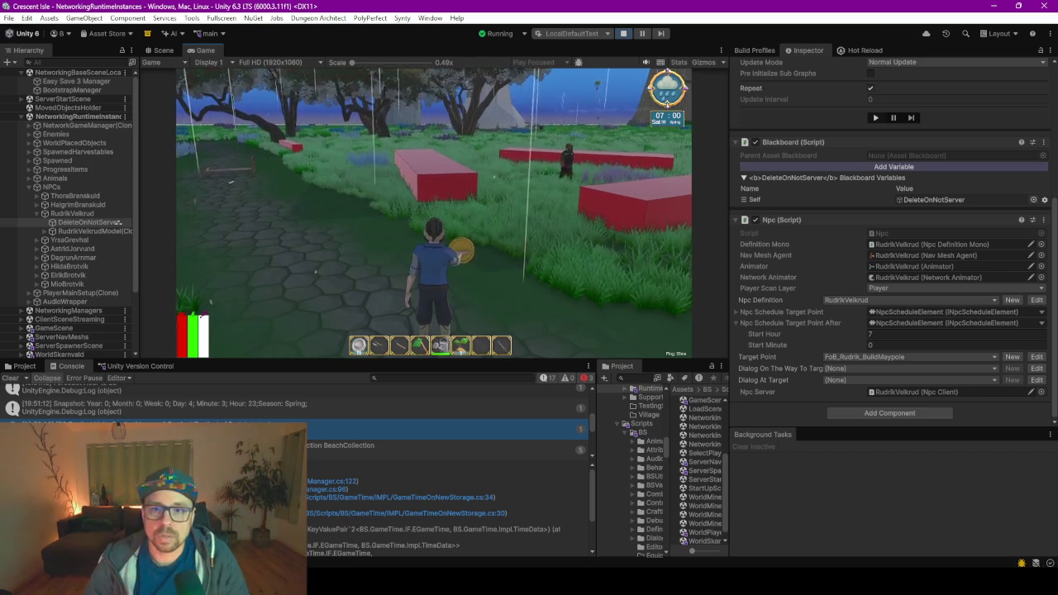
key("w")
key("w")
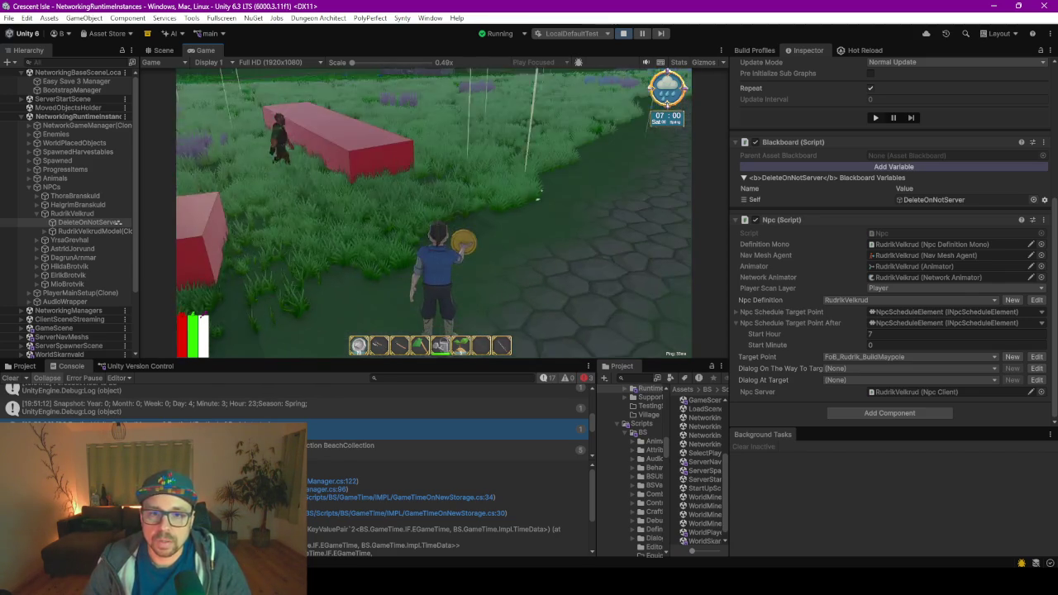
key("w")
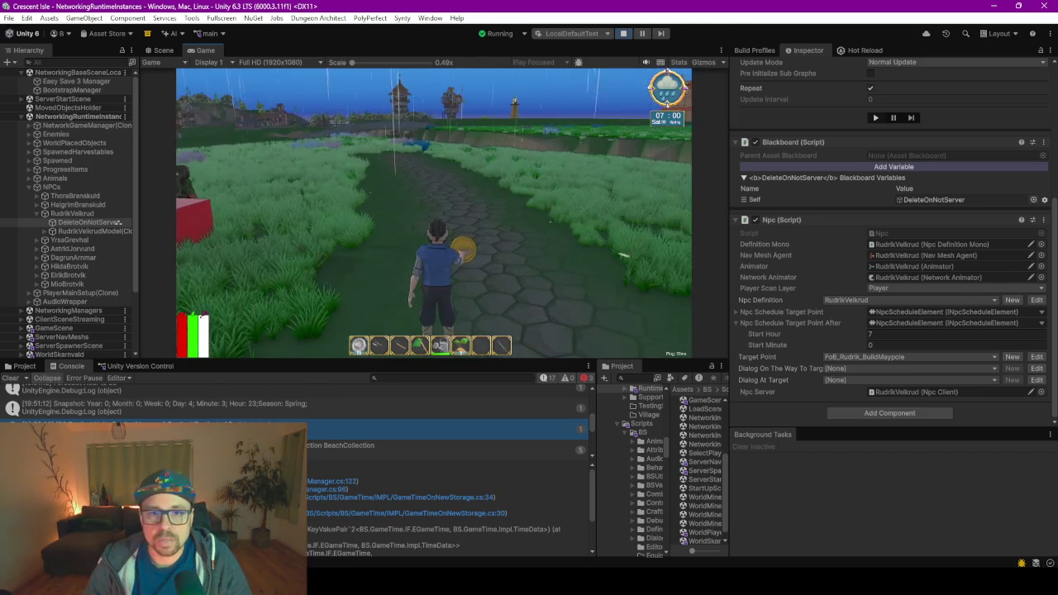
key("w")
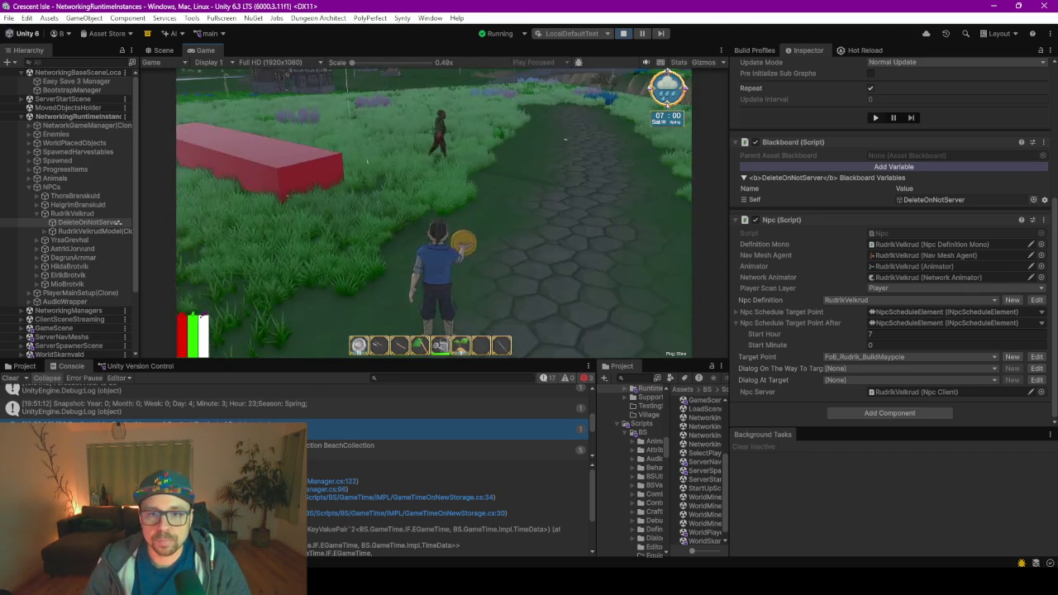
key("w")
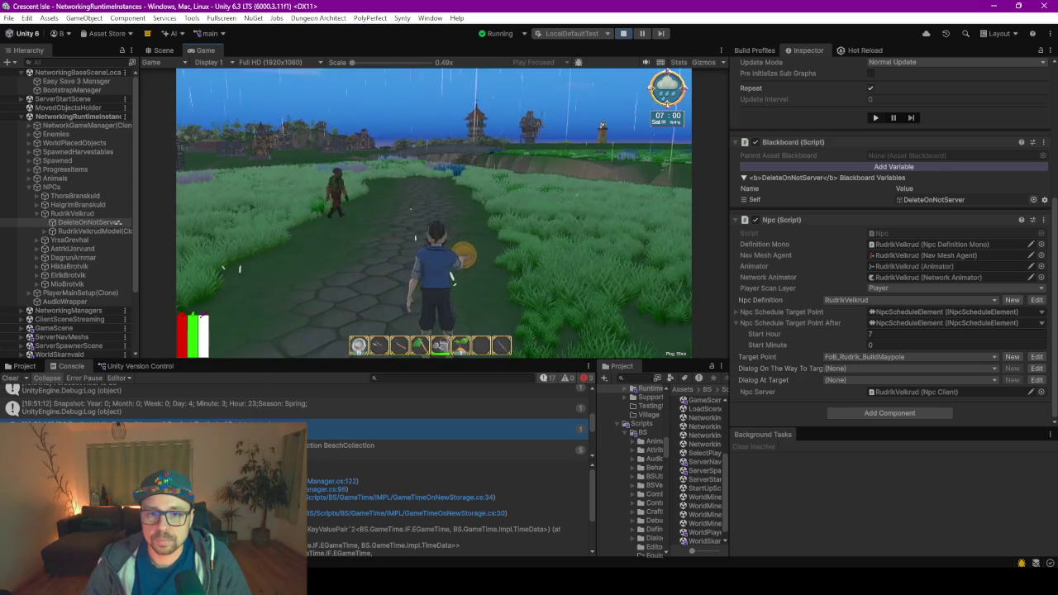
- Switch the game to fullscreen and run down the path after the NPC, reaching 08:50
key("F10")
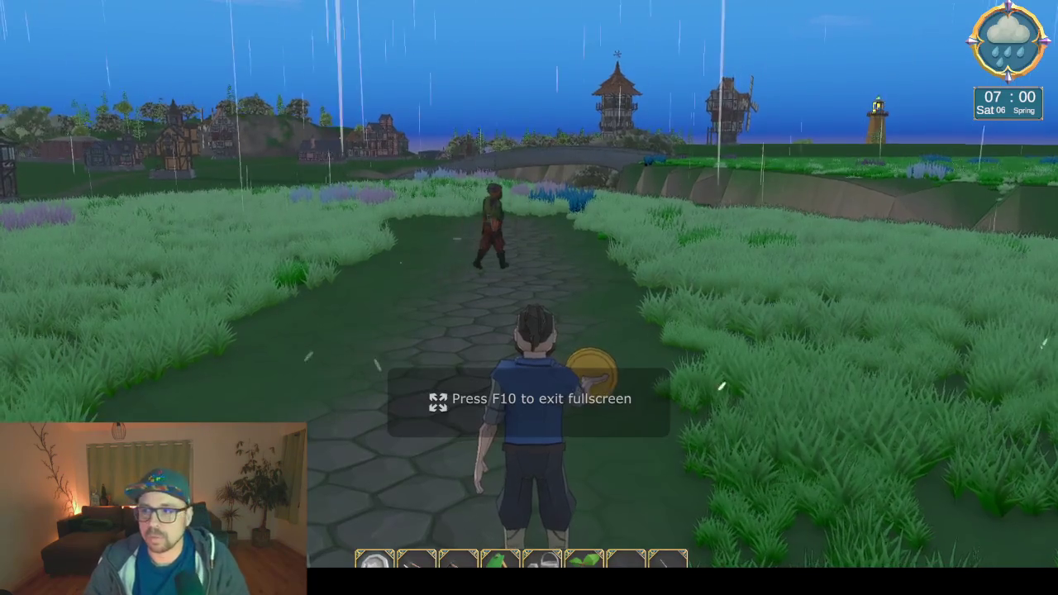
key("w")
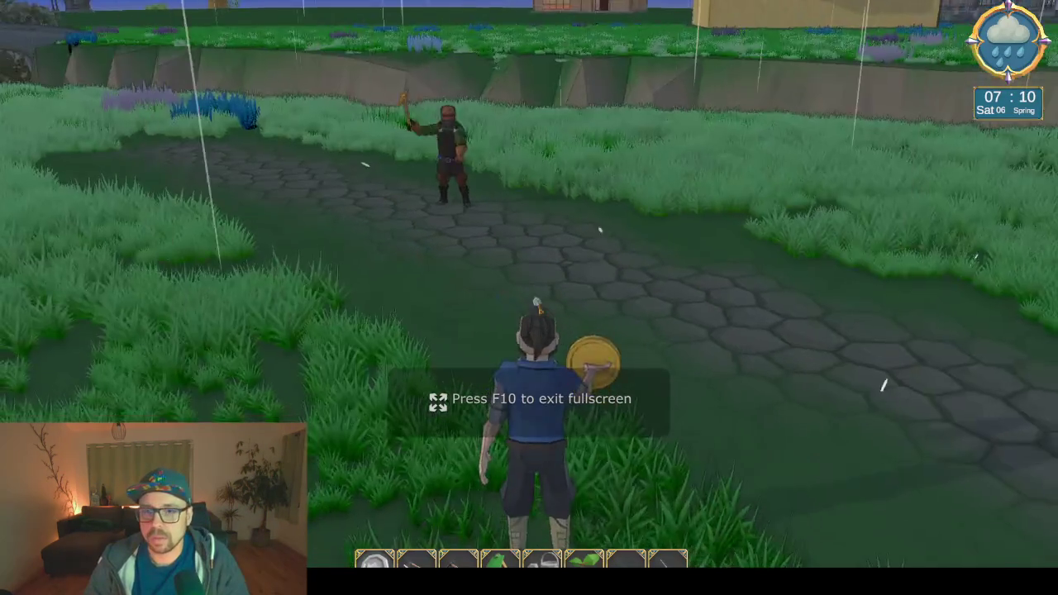
key("Escape")
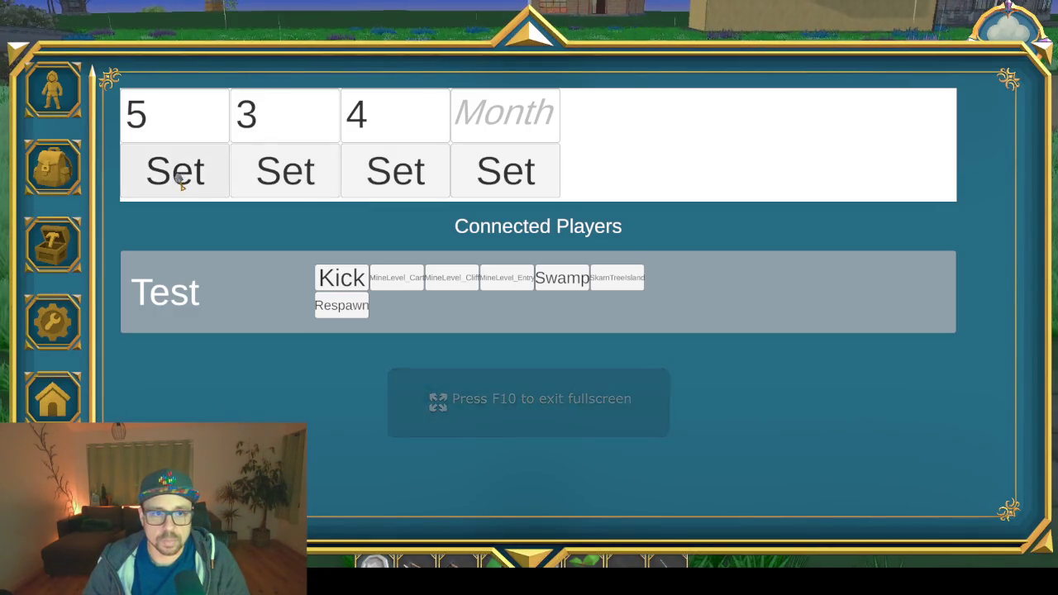
key("Escape")
key("w")
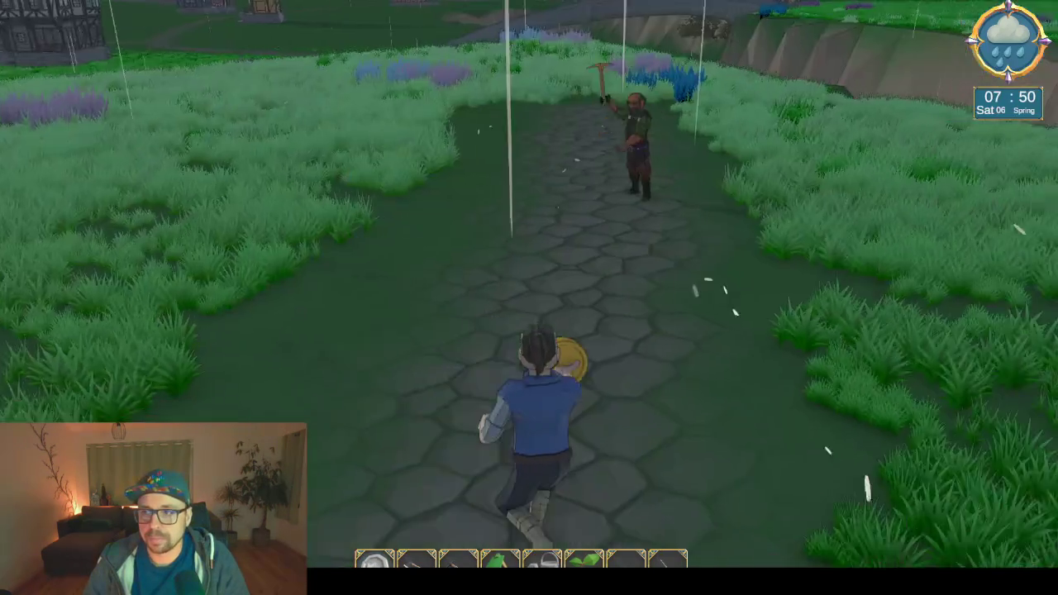
key("w")
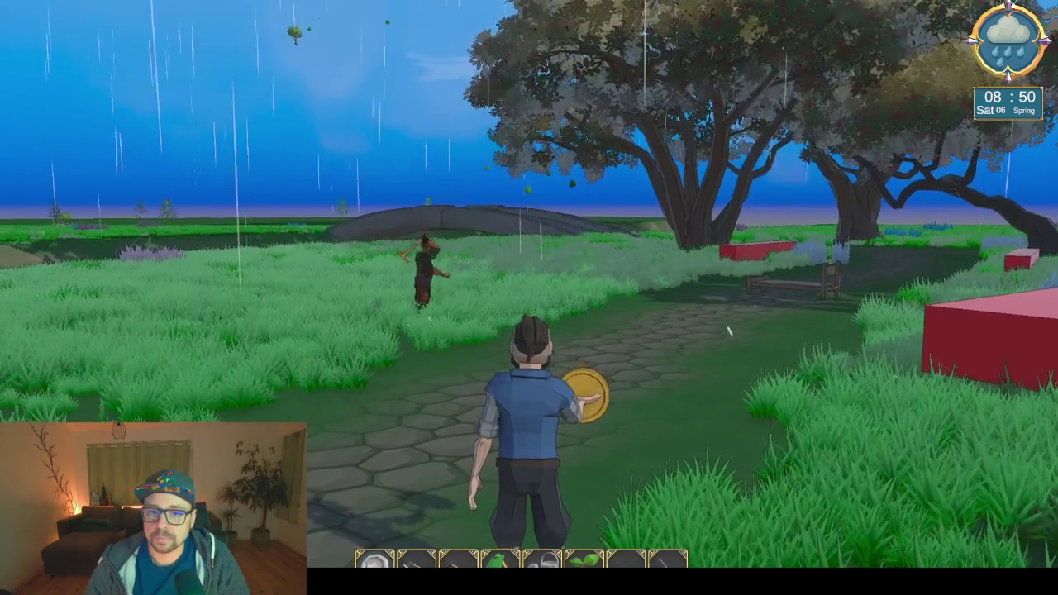
- Follow the NPC up the path past the maypole as the clock runs to 00:10 Sunday
key("w")
key("d")
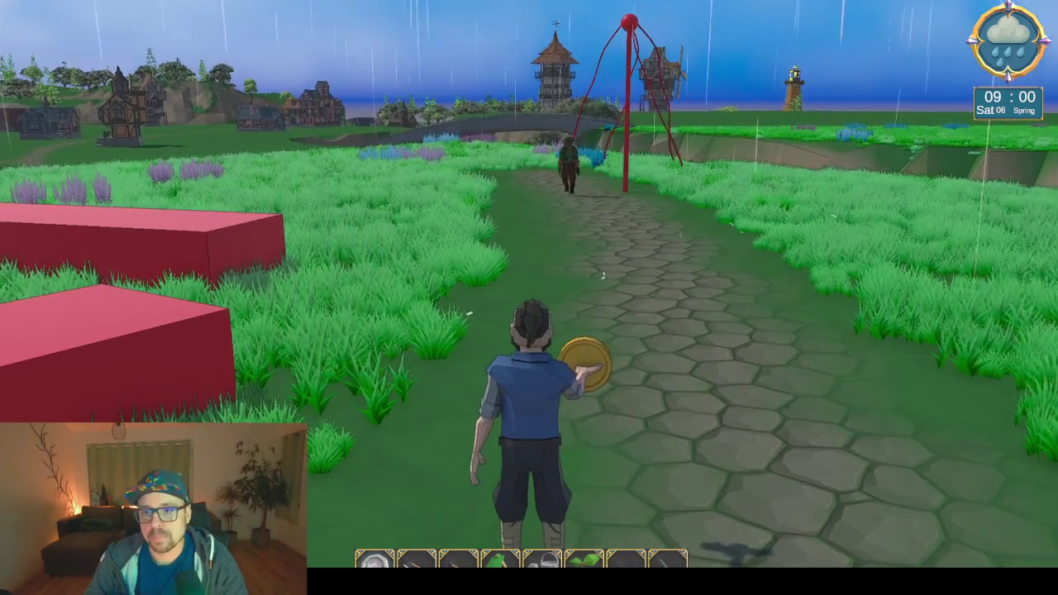
key("w")
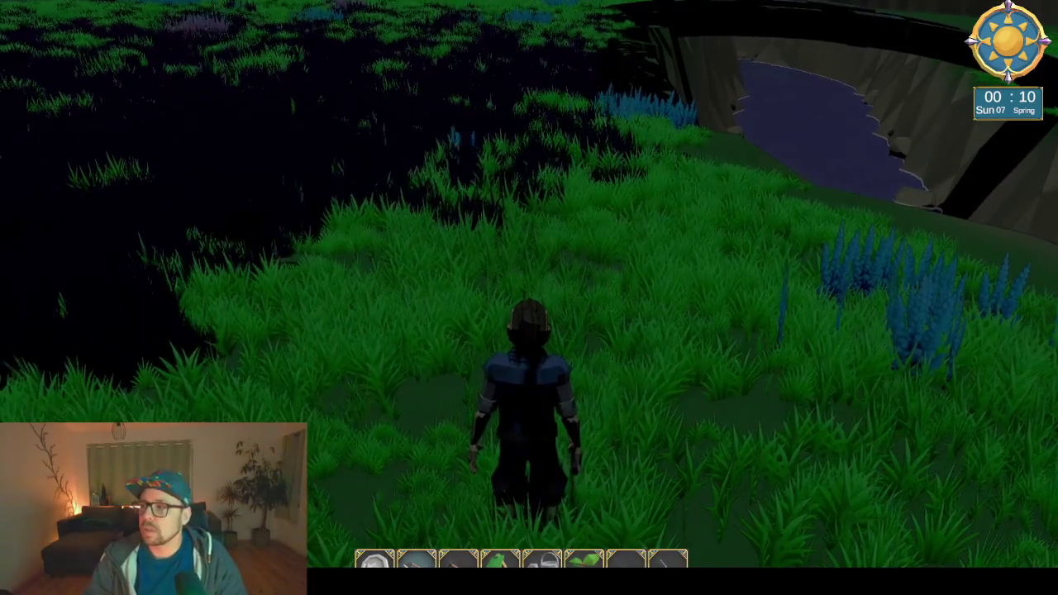
- Walk the character into the grass, toggle the pause menu, and dock the game view back into the editor
key("w")
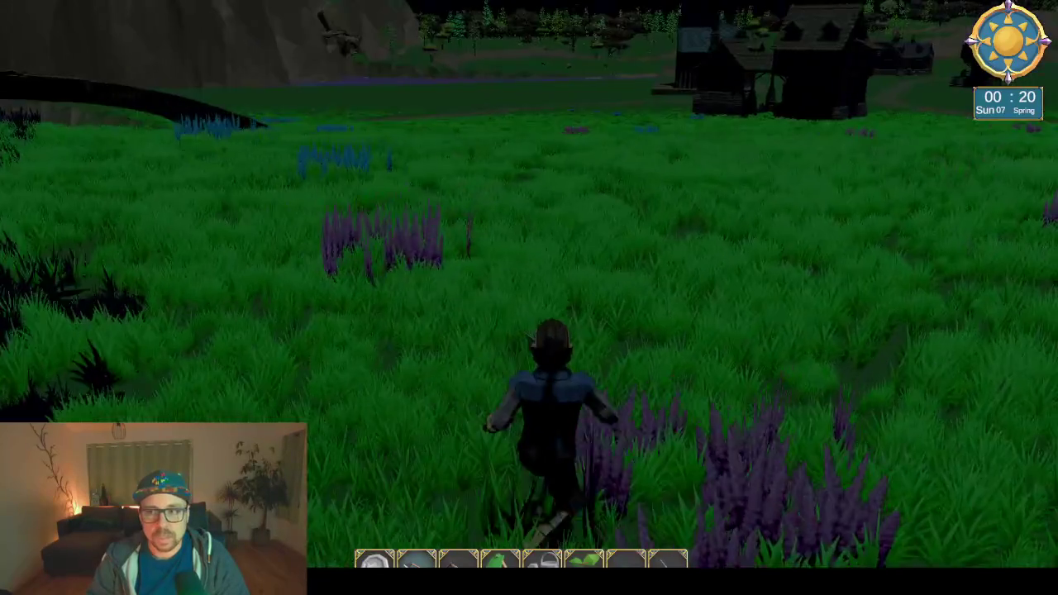
key("Escape")
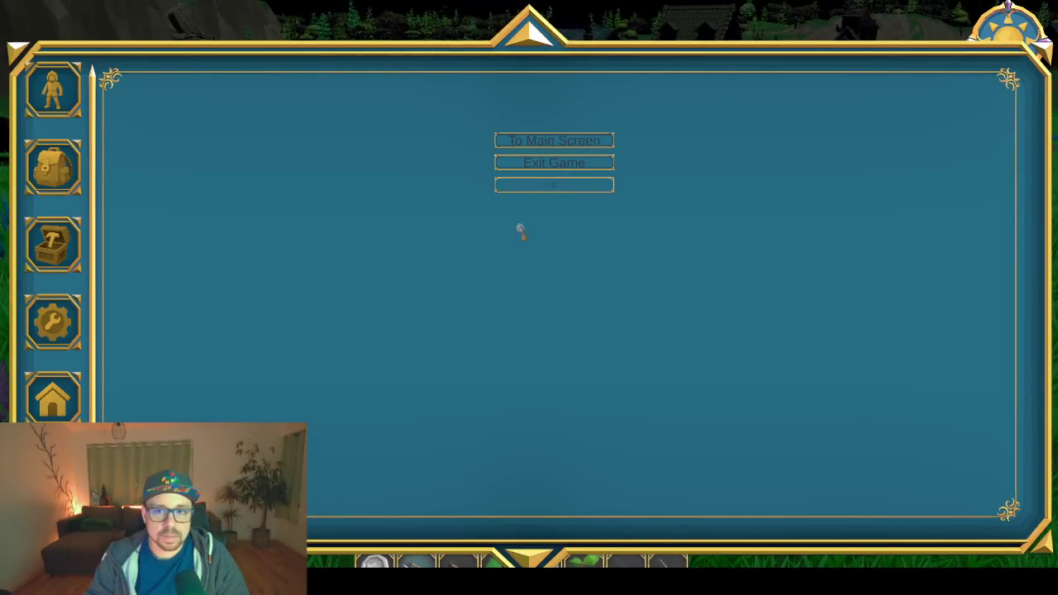
key("Escape")
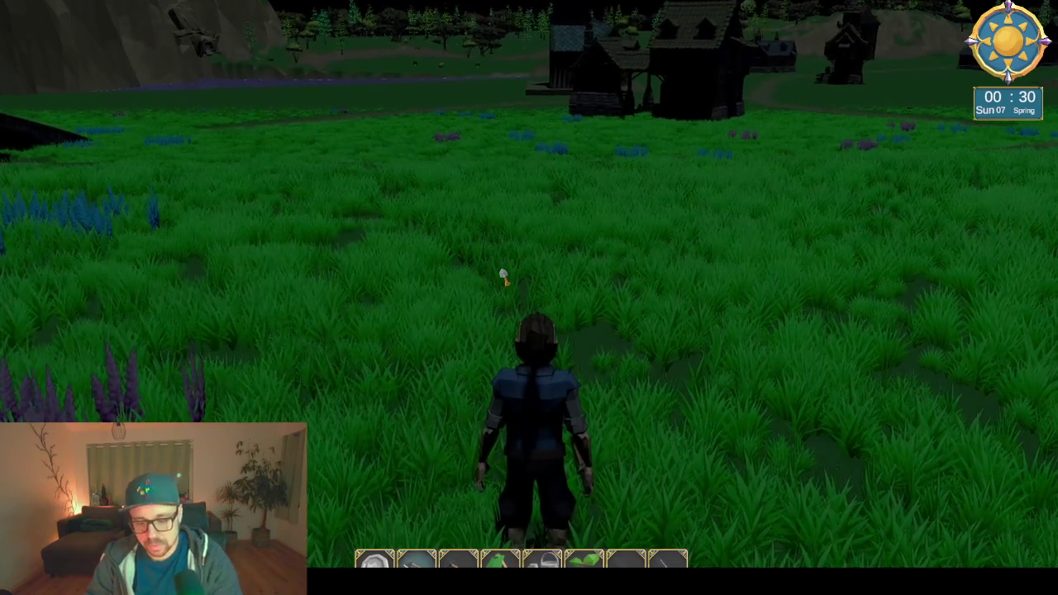
key("F11")
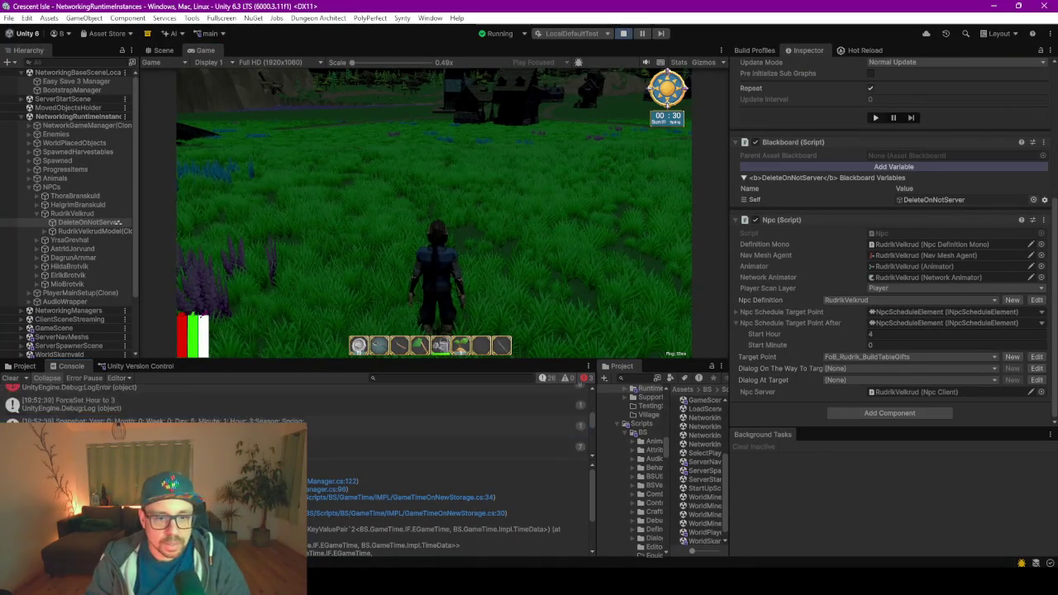
scroll(71, 215, "down", 3)
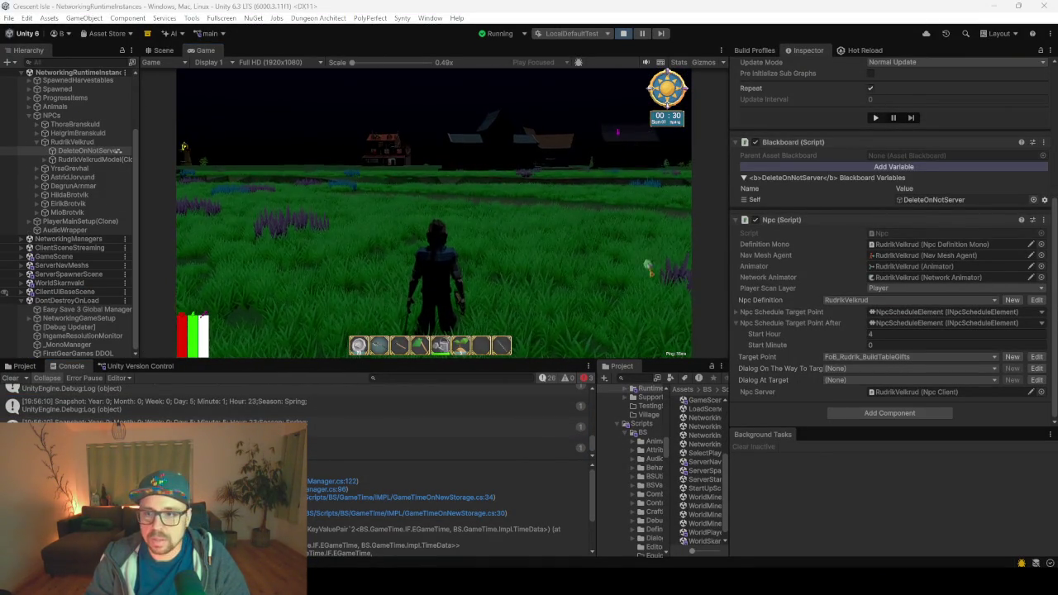
- Stop play mode, fly the Scene camera to the festival grounds, and select the left red blockout bar
left_click(624, 34)
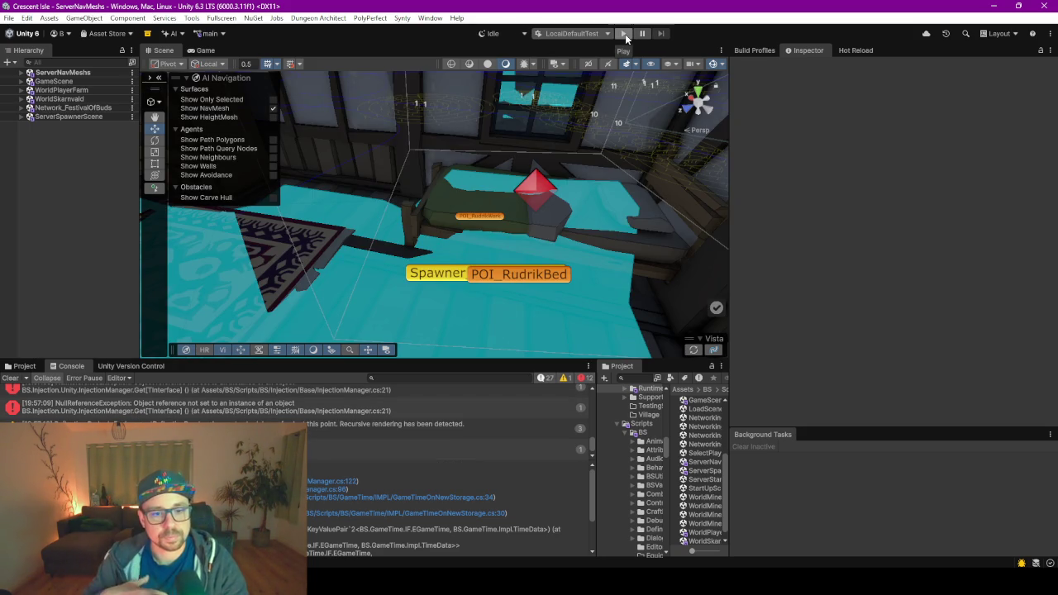
mouse_move(370, 272)
left_mouse_down()
mouse_move(452, 232)
mouse_move(719, 237)
left_mouse_up()
mouse_move(784, 237)
left_mouse_down()
mouse_move(768, 248)
mouse_move(854, 282)
mouse_move(854, 265)
mouse_move(868, 266)
mouse_move(753, 255)
left_mouse_up()
left_click(364, 221)
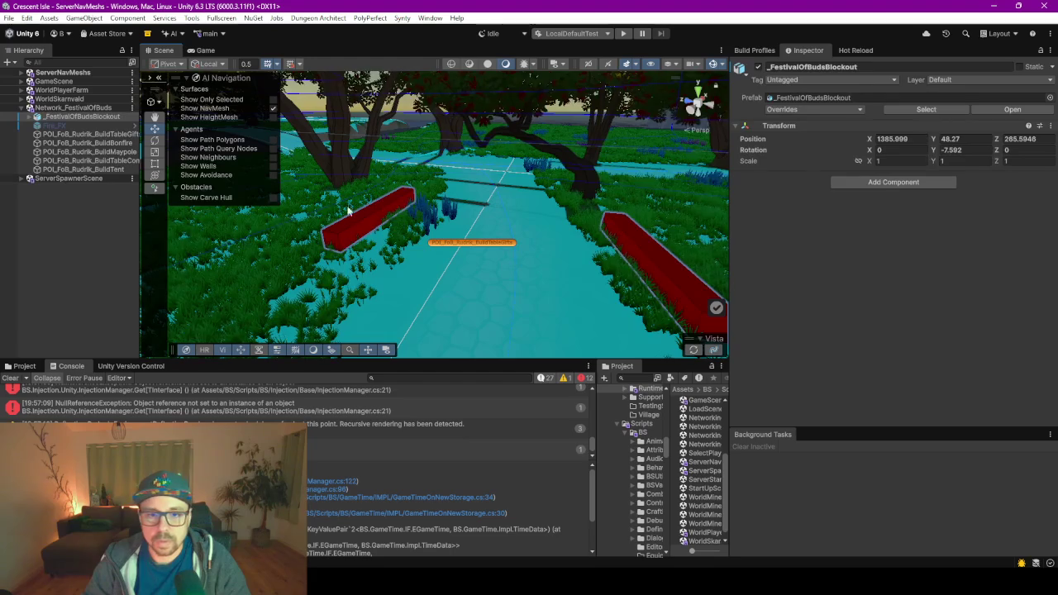
- Set both red bar cubes' Event Name to SpawnTableGift
left_click(367, 217)
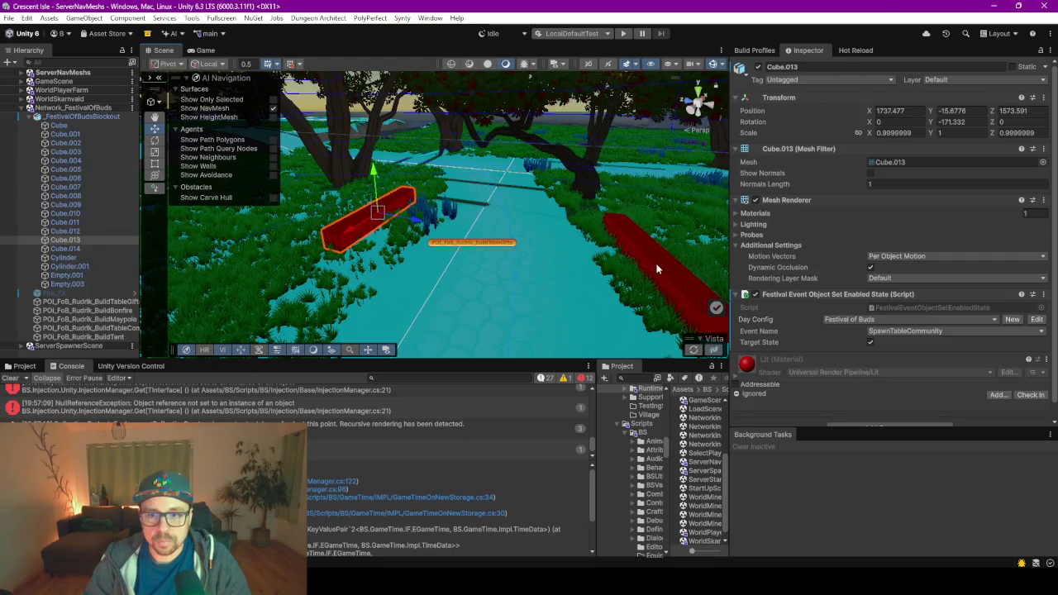
left_click(657, 267, "shift")
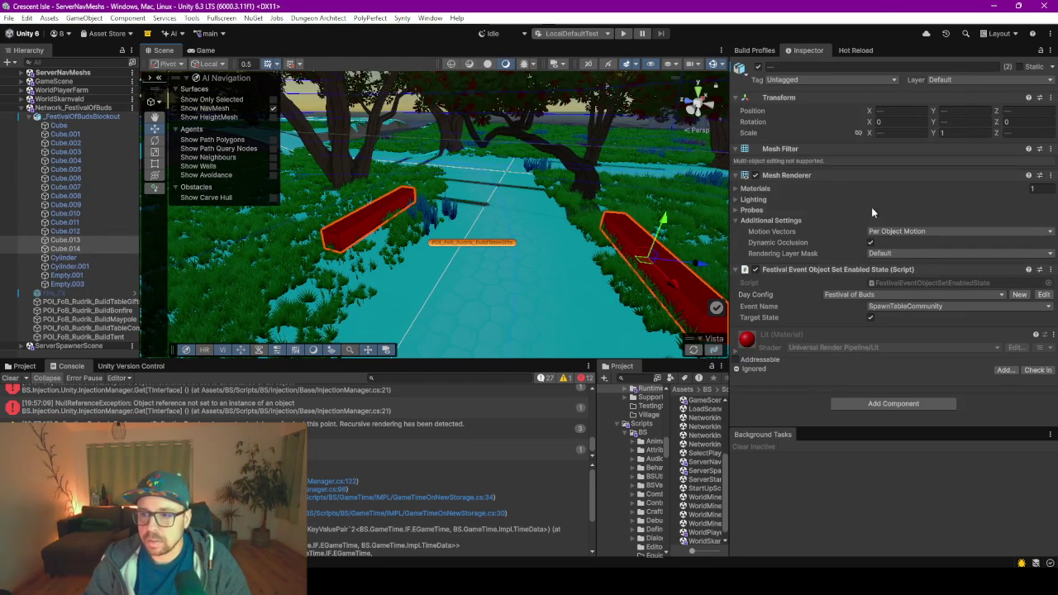
left_click(920, 307)
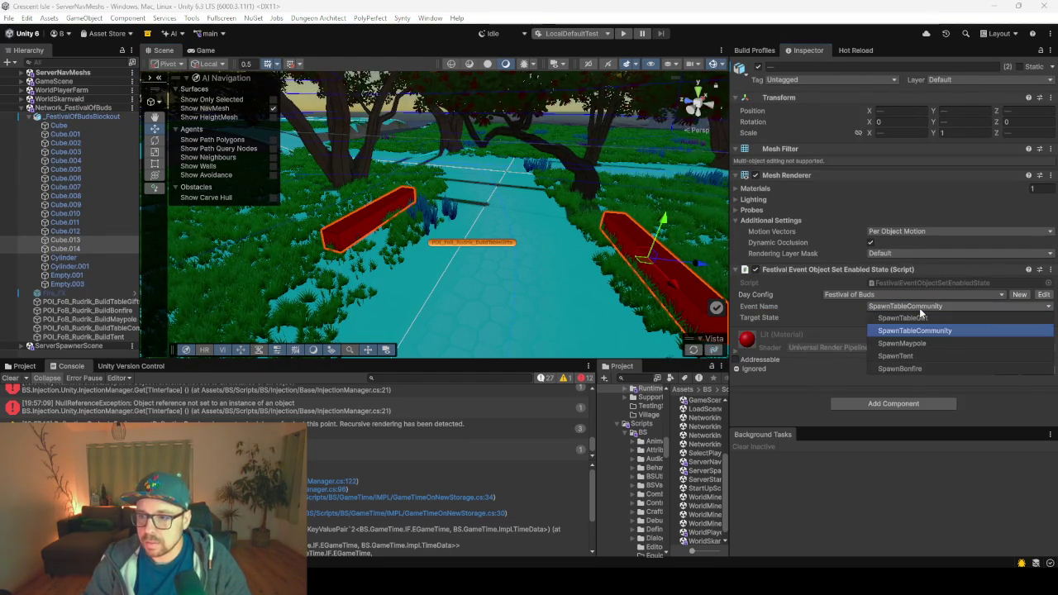
left_click(903, 318)
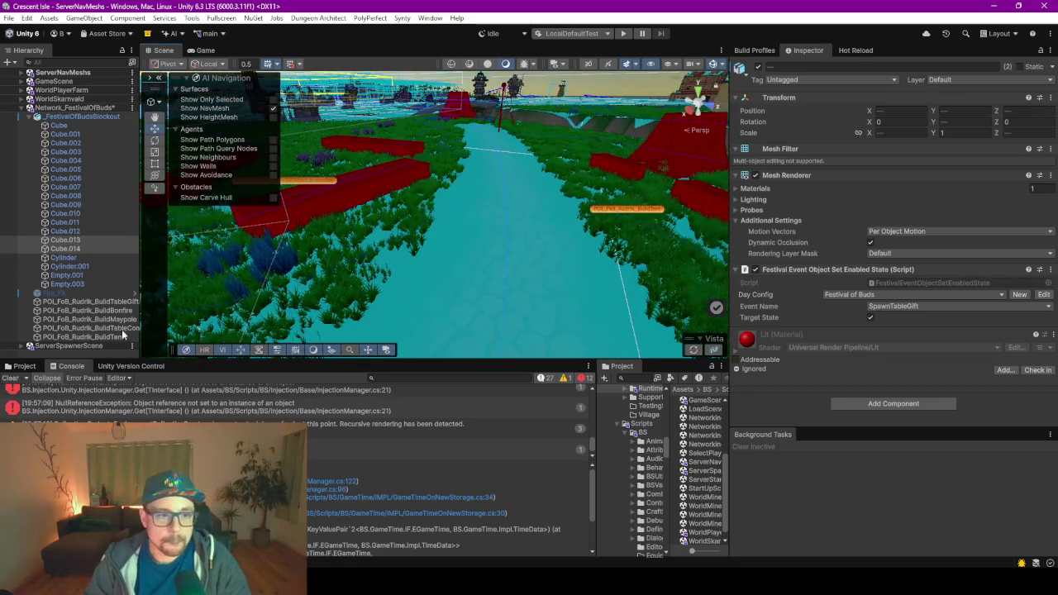
- Duplicate the BuildMaypole target point and position the copy on a red bar
left_click(91, 319)
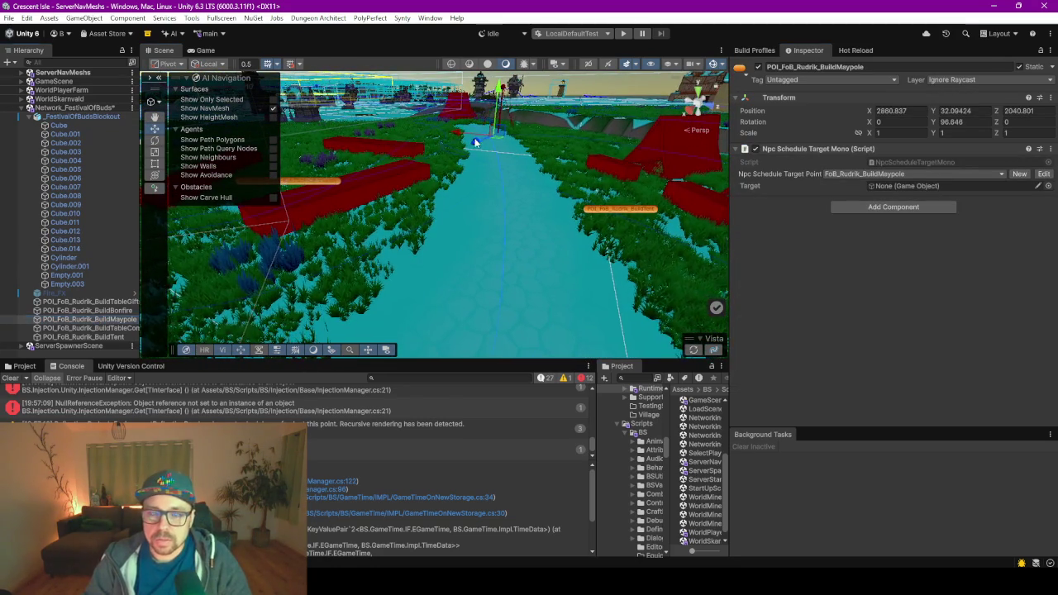
mouse_move(421, 182)
left_mouse_down()
mouse_move(409, 210)
mouse_move(546, 279)
left_mouse_up()
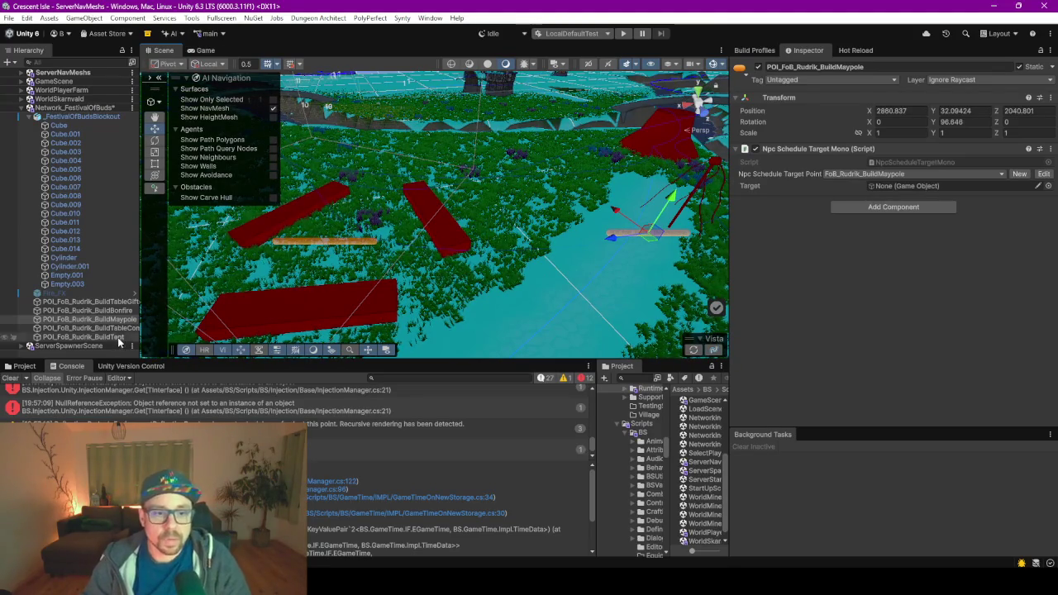
key("ctrl+d")
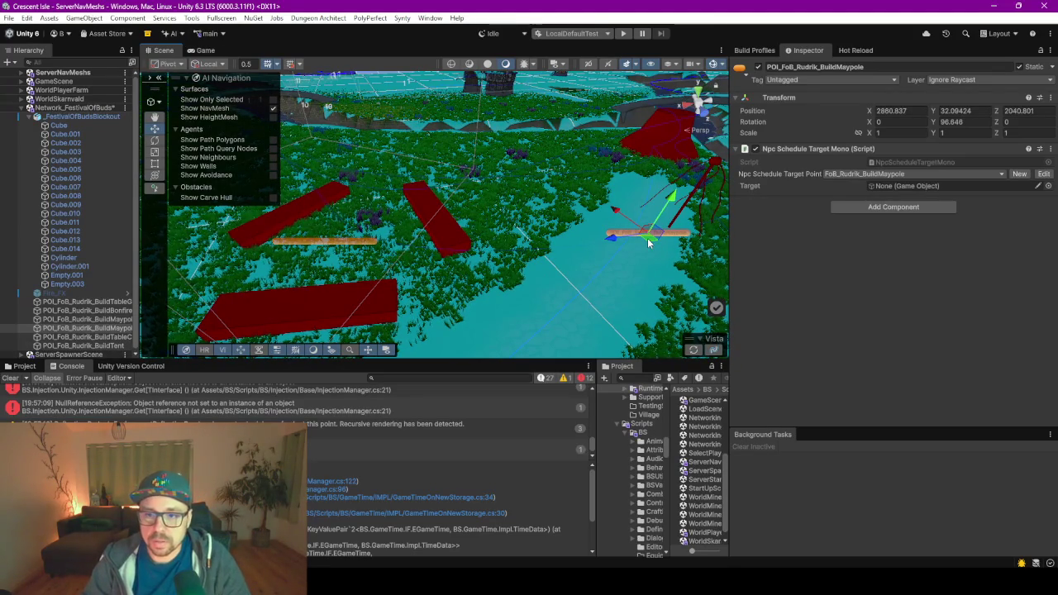
mouse_move(647, 238)
left_mouse_down()
mouse_move(475, 229)
mouse_move(463, 213)
left_mouse_up()
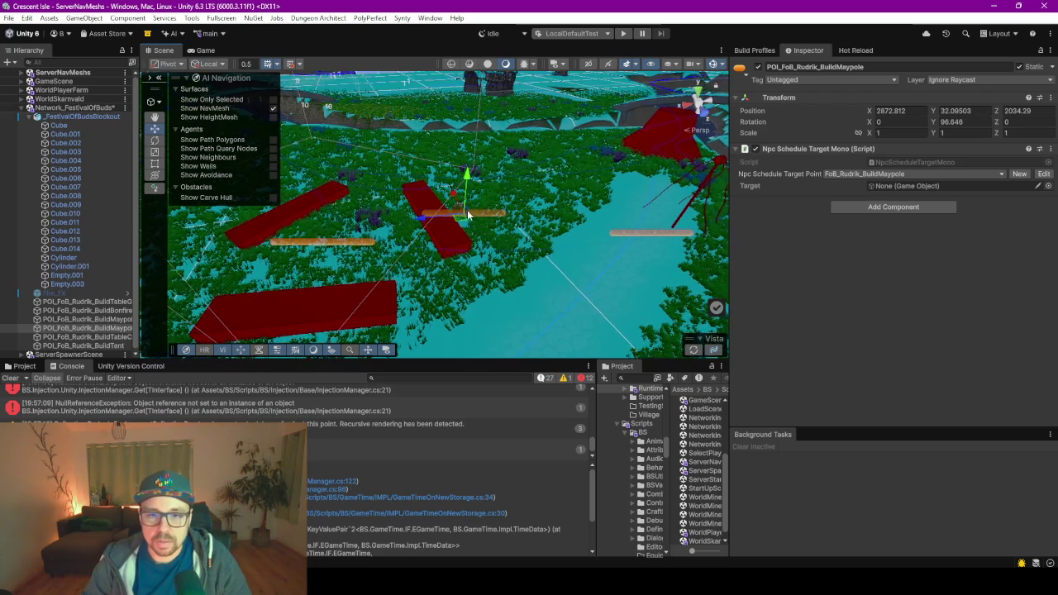
key("f")
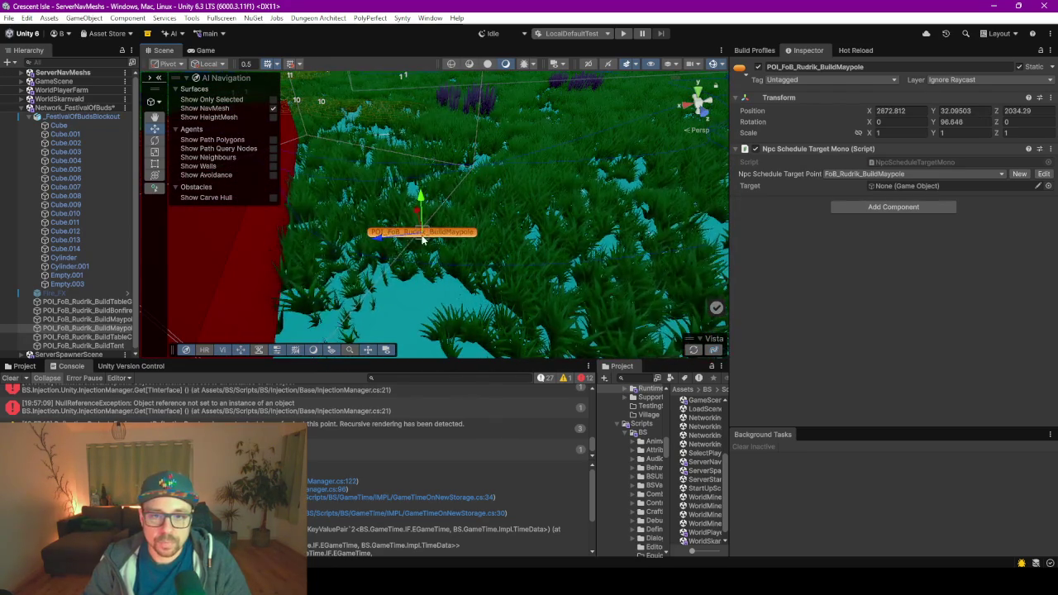
left_click_drag(358, 248, 345, 248)
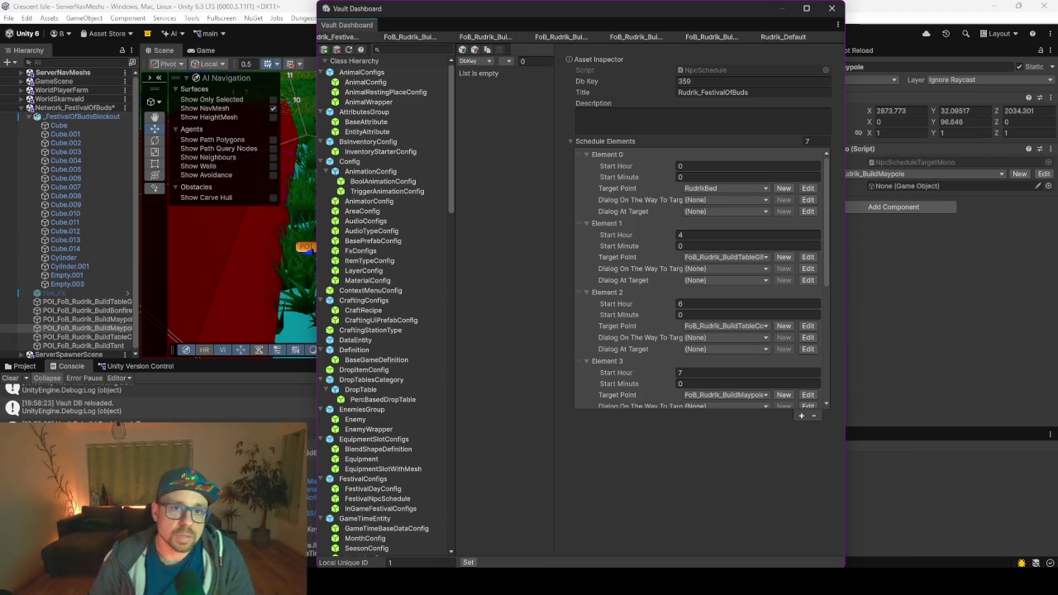
- Dock the Vault Dashboard, add an eighth schedule element, and set Element 6's Start Hour to 10
left_click_drag(343, 25, 281, 52)
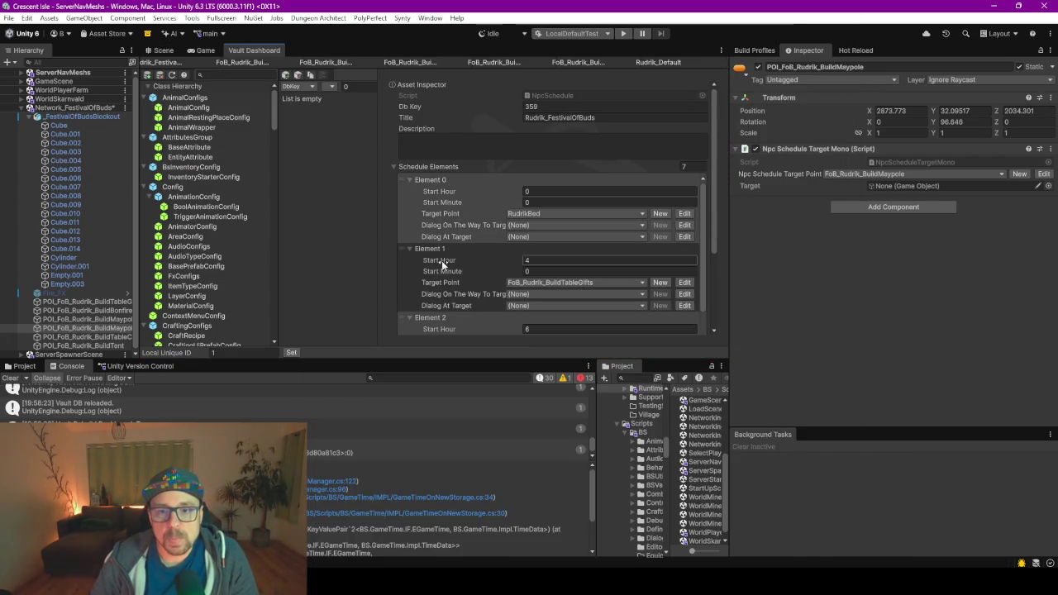
scroll(430, 178, "down", 10)
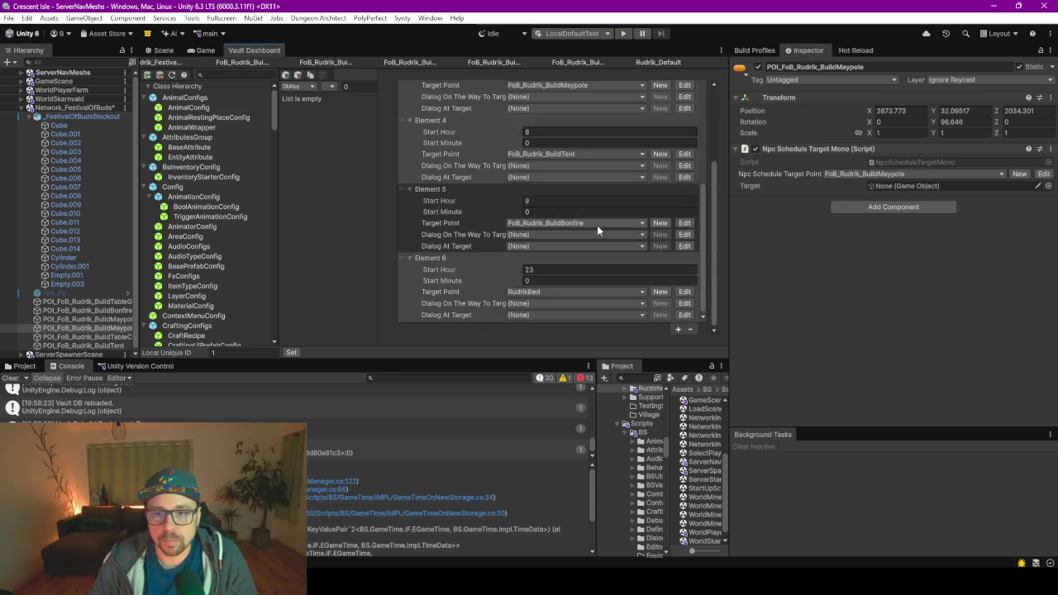
left_click(678, 330)
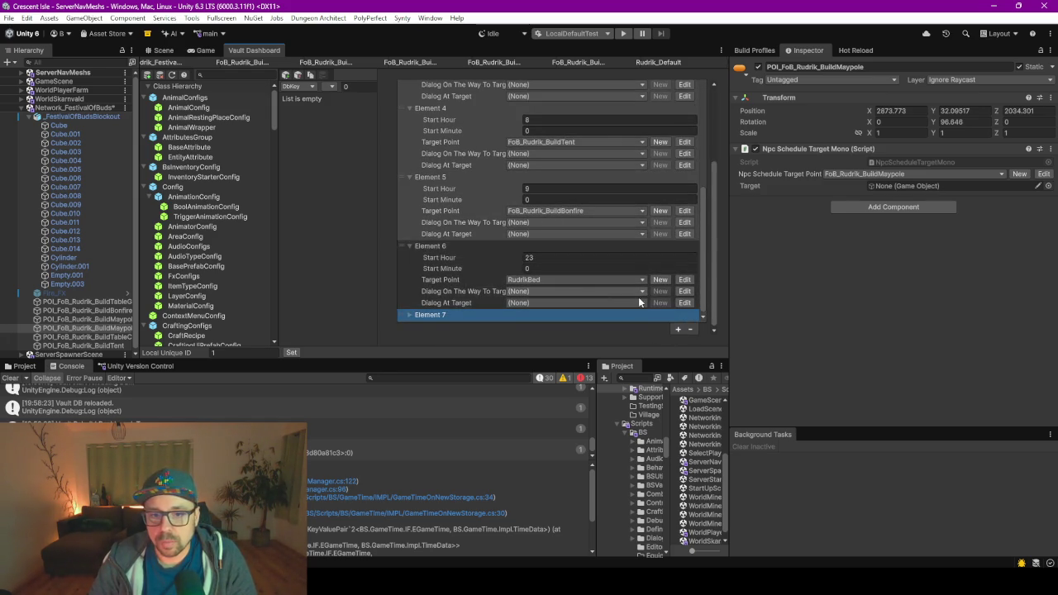
left_click(406, 315)
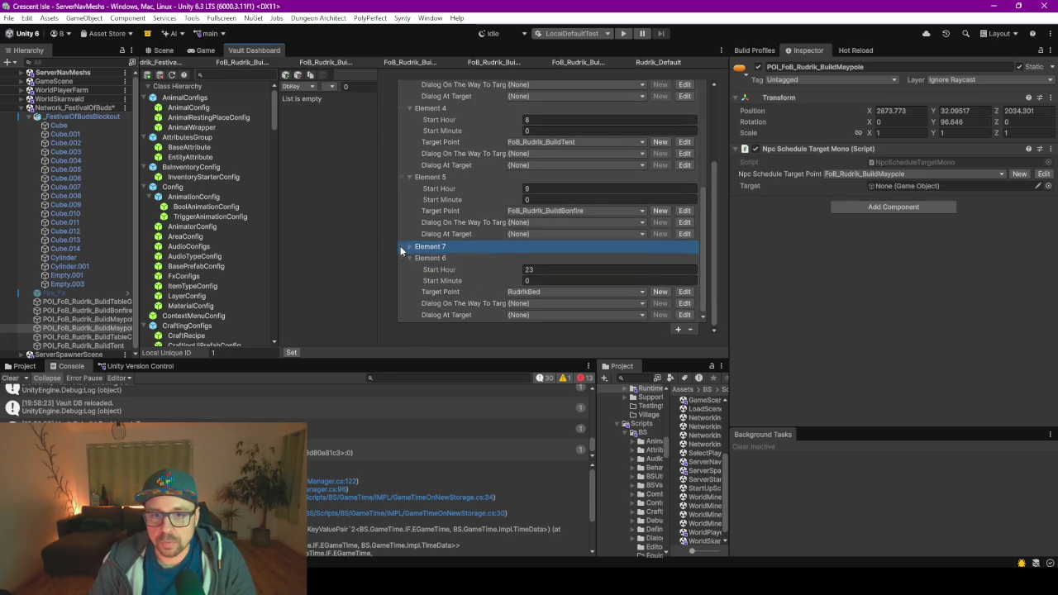
left_click(563, 248)
left_click(561, 207)
type("10")
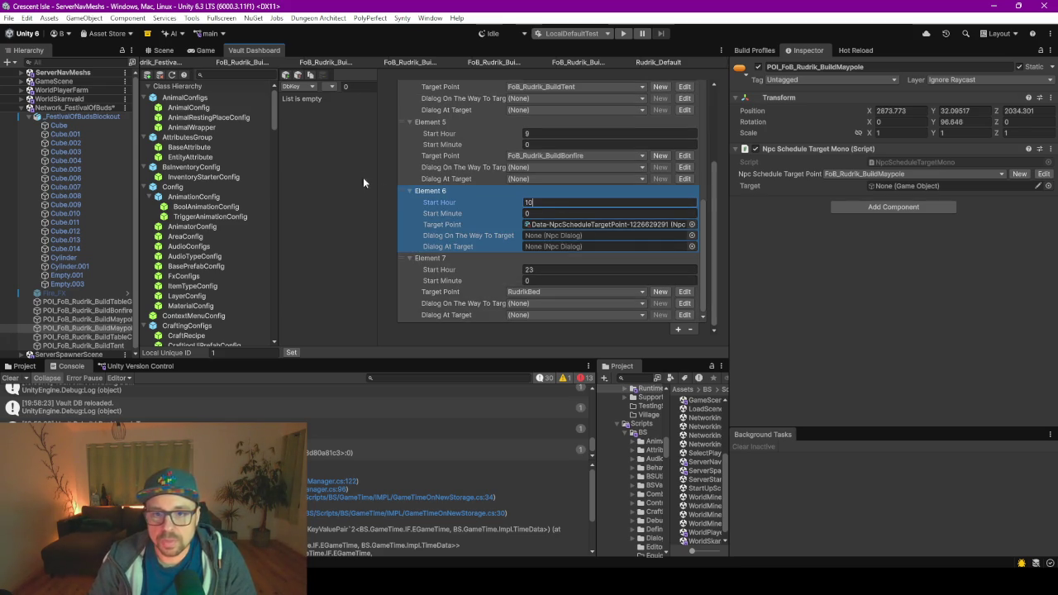
left_click(410, 188)
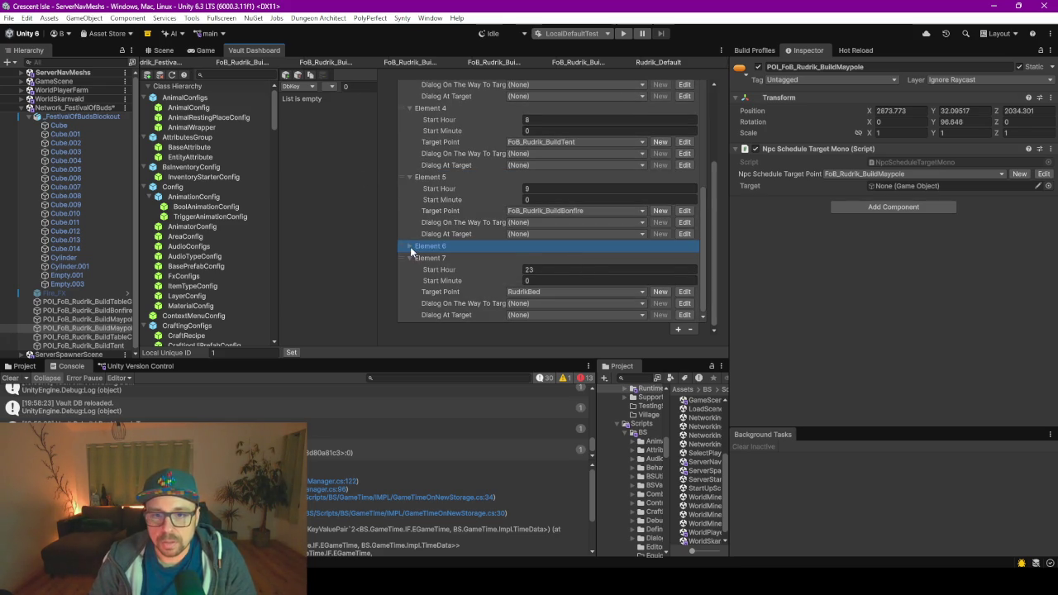
left_click(410, 246)
left_click(408, 177)
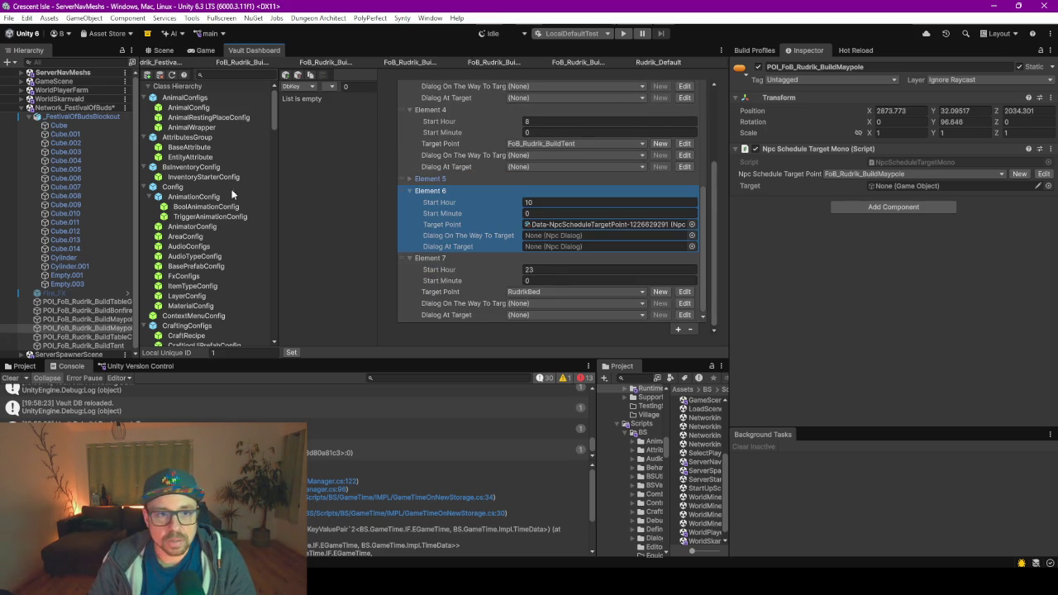
scroll(216, 237, "down", 15)
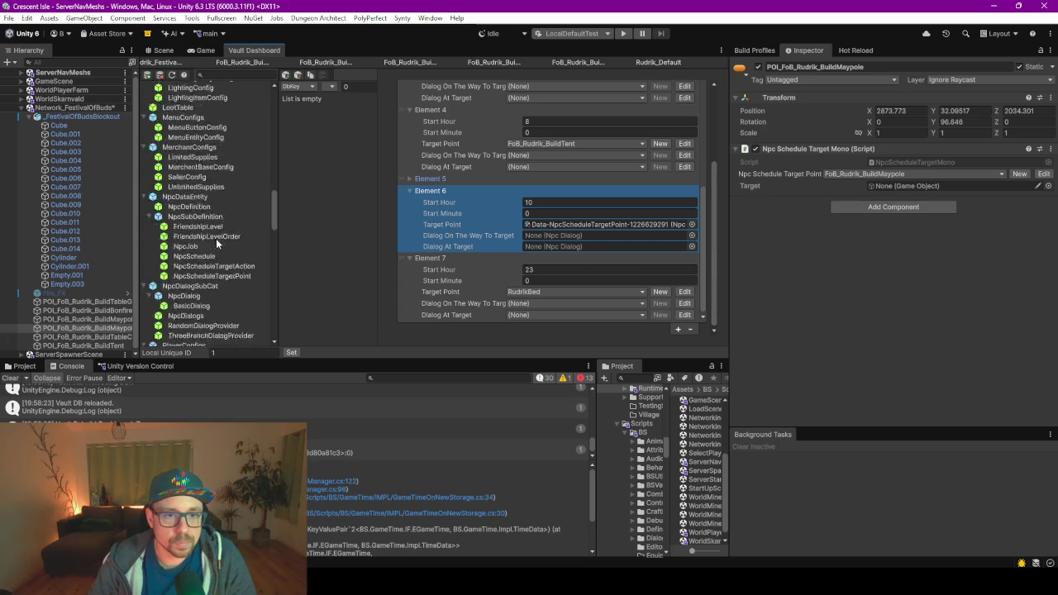
- Create a new schedule target point asset for Element 6 of Rudrik_FestivalOfBuds
left_click(248, 63)
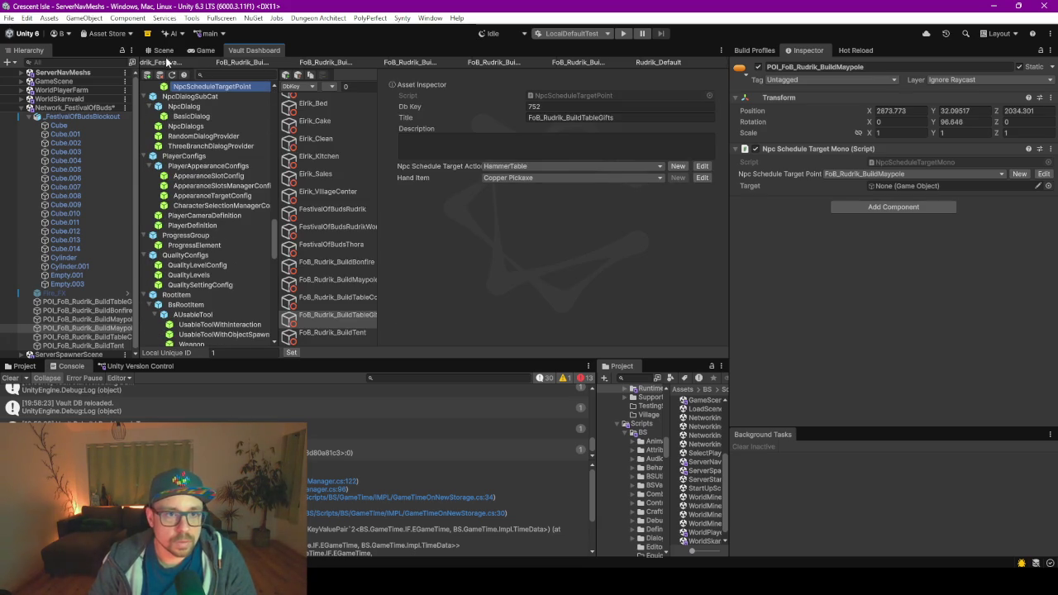
left_click(167, 63)
left_click(335, 258)
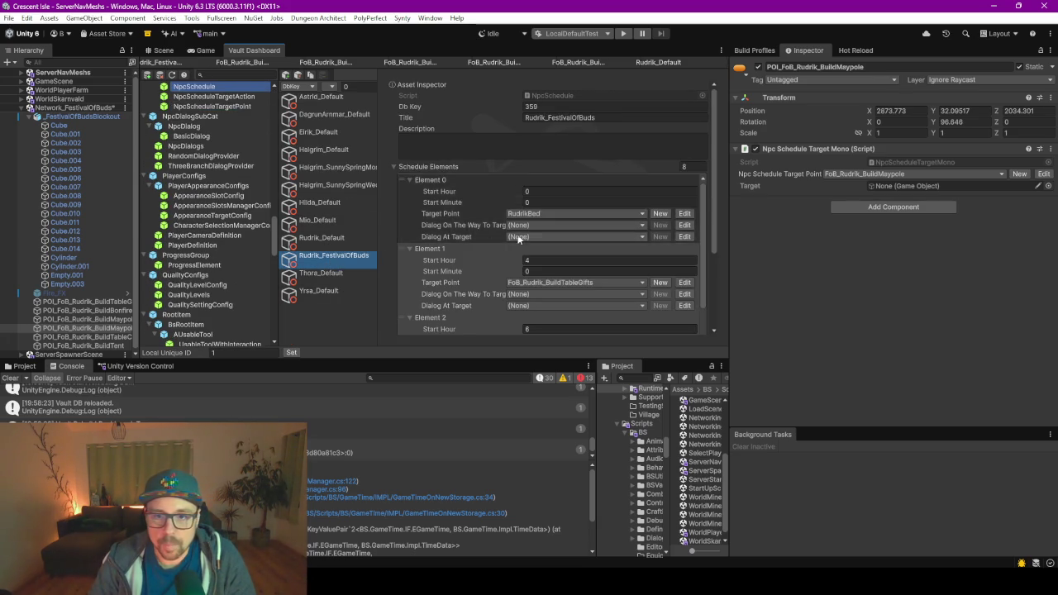
scroll(496, 238, "down", 5)
left_click(539, 221)
left_click(662, 224)
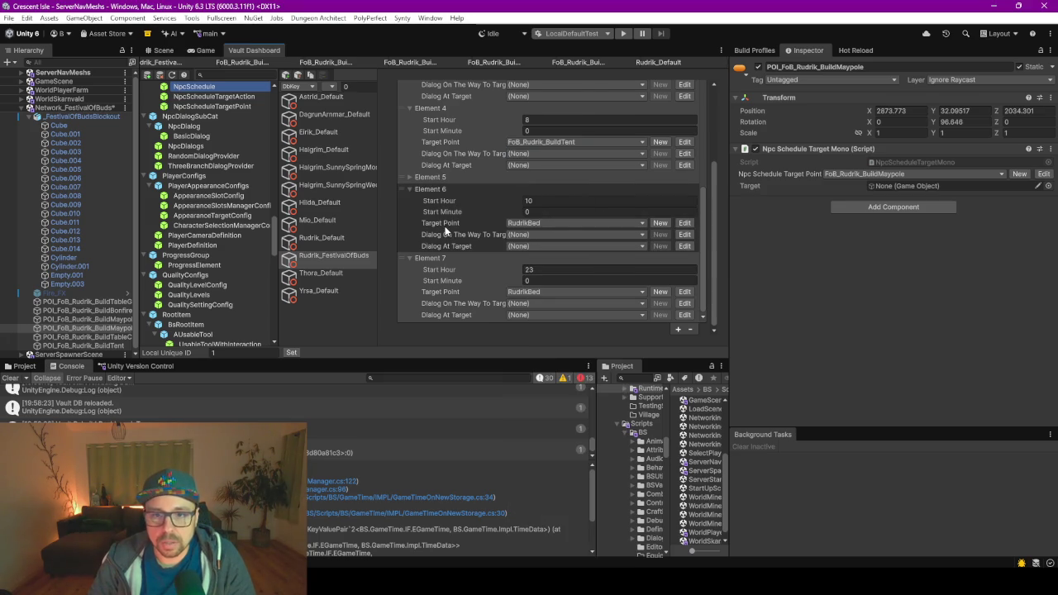
left_click(661, 224)
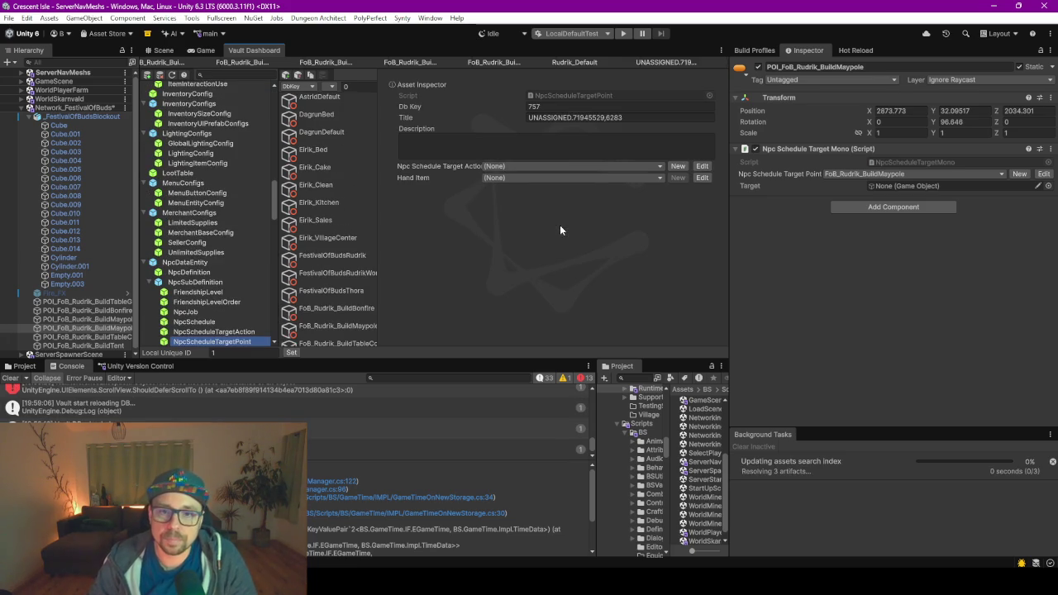
- Title the new target point FoB_Rudrik_SitTableDrink, leaving its target action empty
left_click(602, 117)
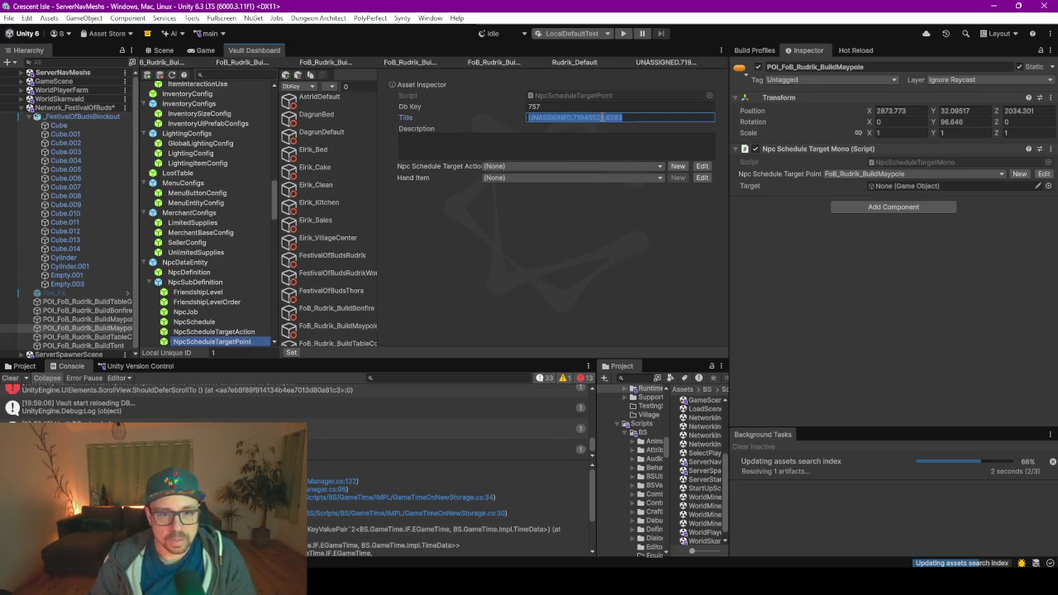
type("FoB_Rudrik_SitTableDrin")
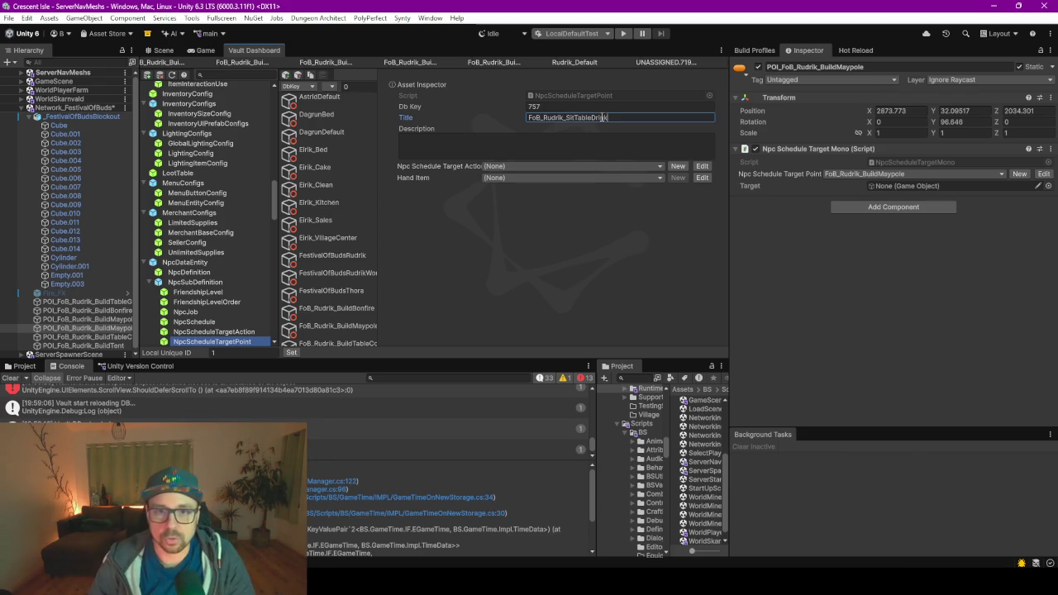
type("k")
left_click(528, 166)
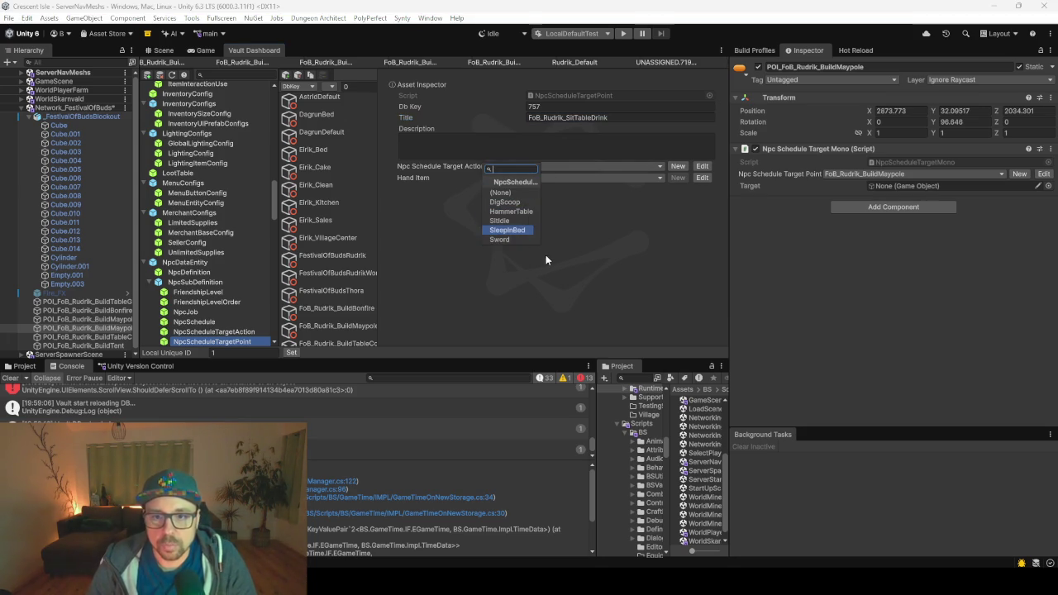
left_click(612, 245)
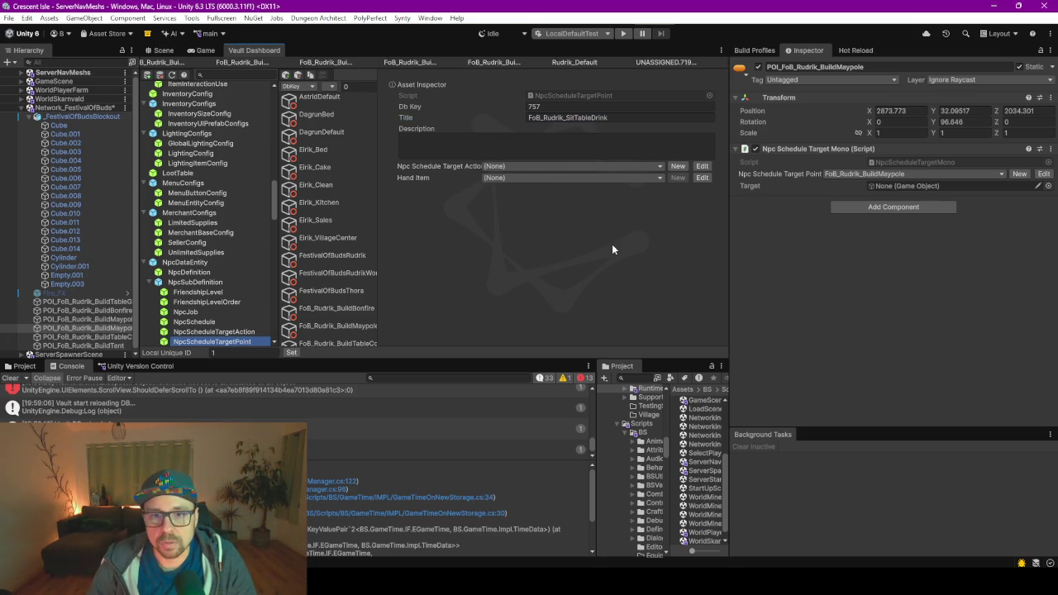
- Set the target point's Hand Item to Speed Potion and create a new schedule target action
left_click(532, 177)
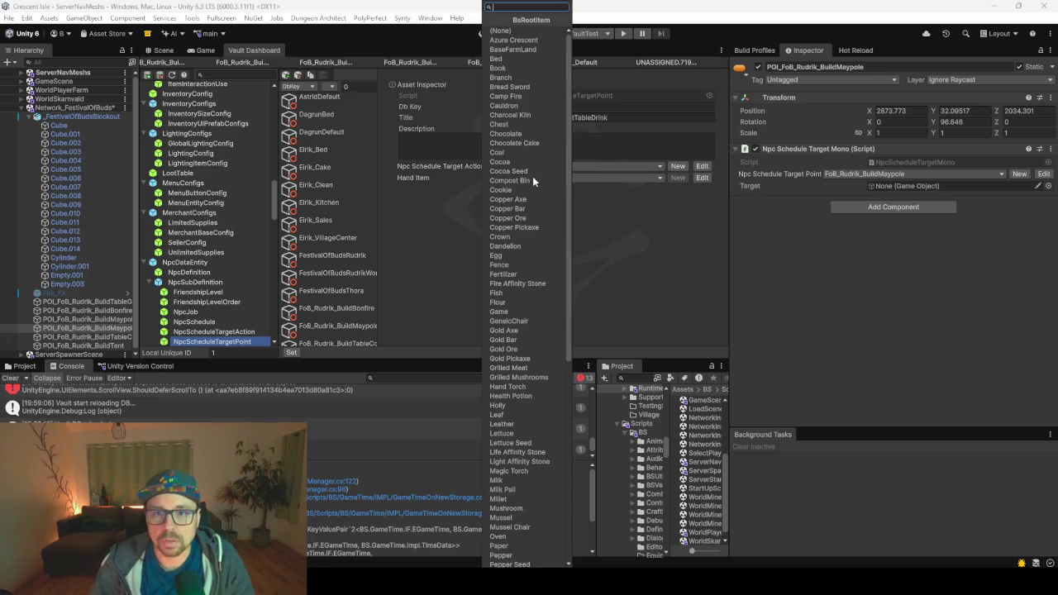
scroll(533, 176, "down", 10)
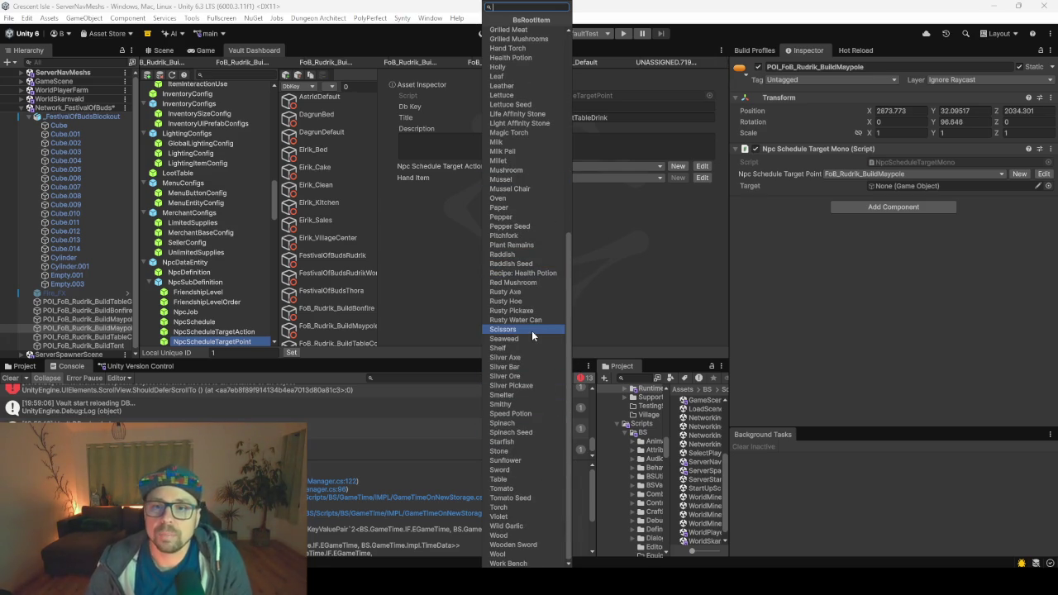
scroll(532, 330, "up", 3)
scroll(531, 330, "up", 5)
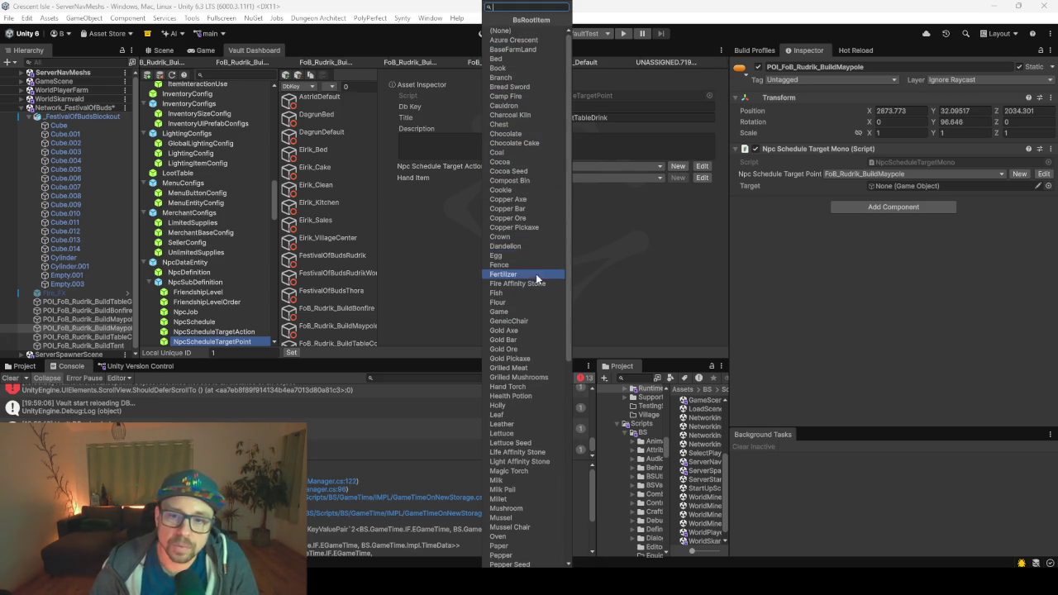
scroll(538, 284, "down", 2)
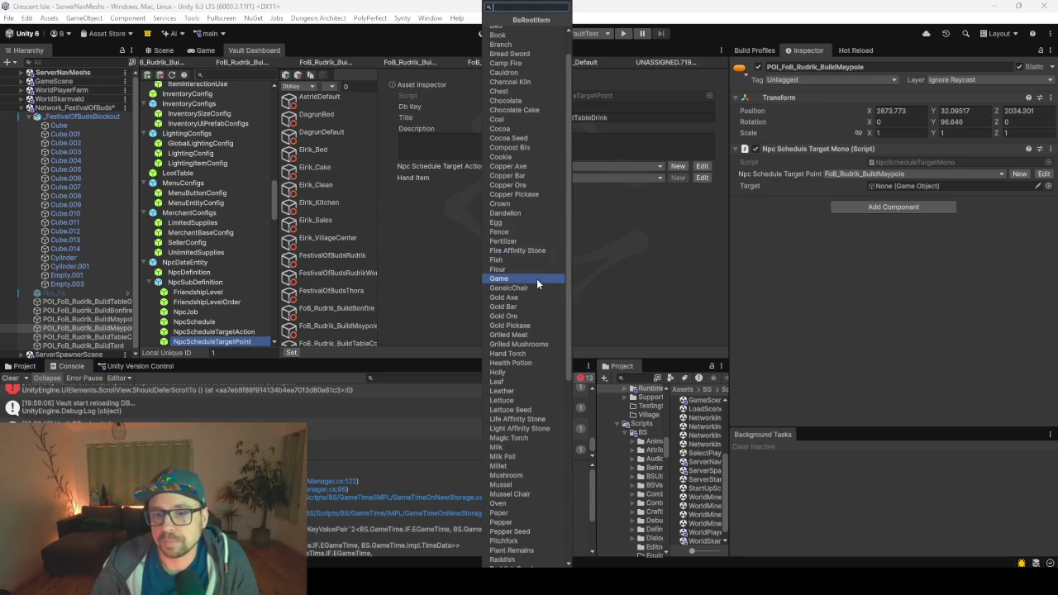
scroll(536, 372, "down", 7)
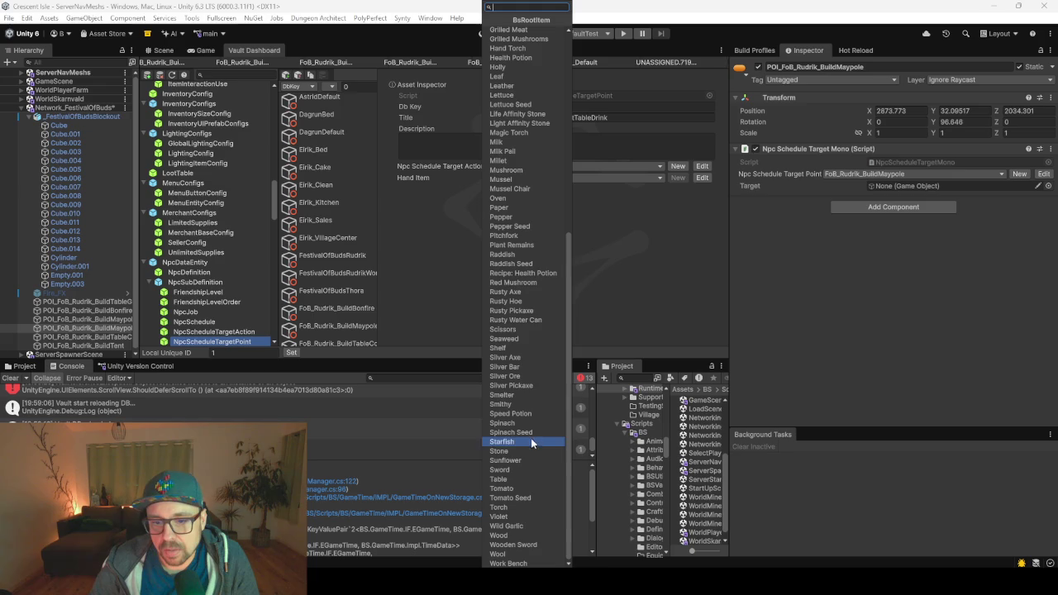
left_click(526, 420)
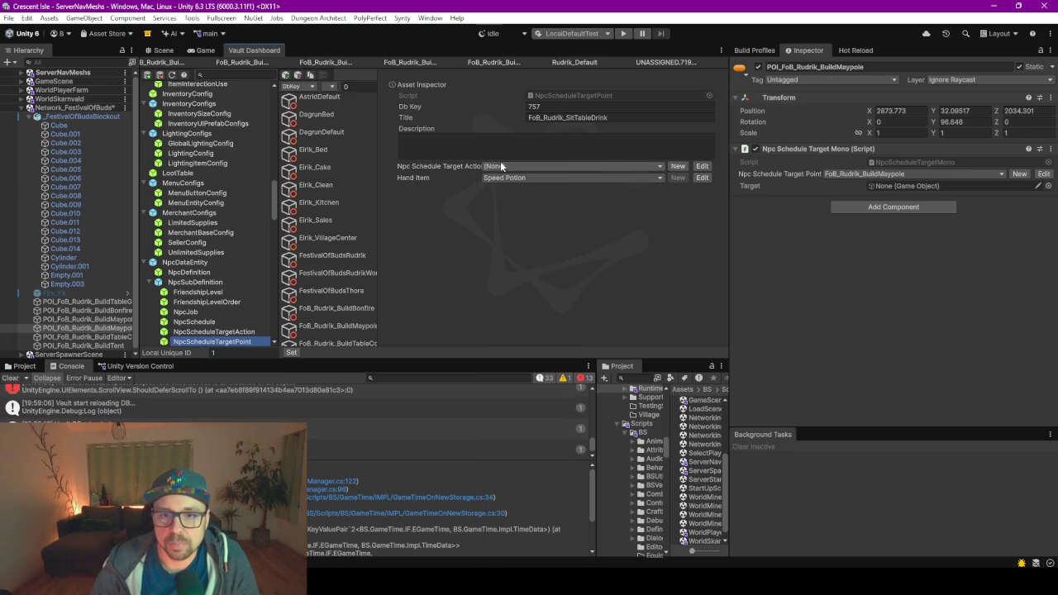
left_click(678, 167)
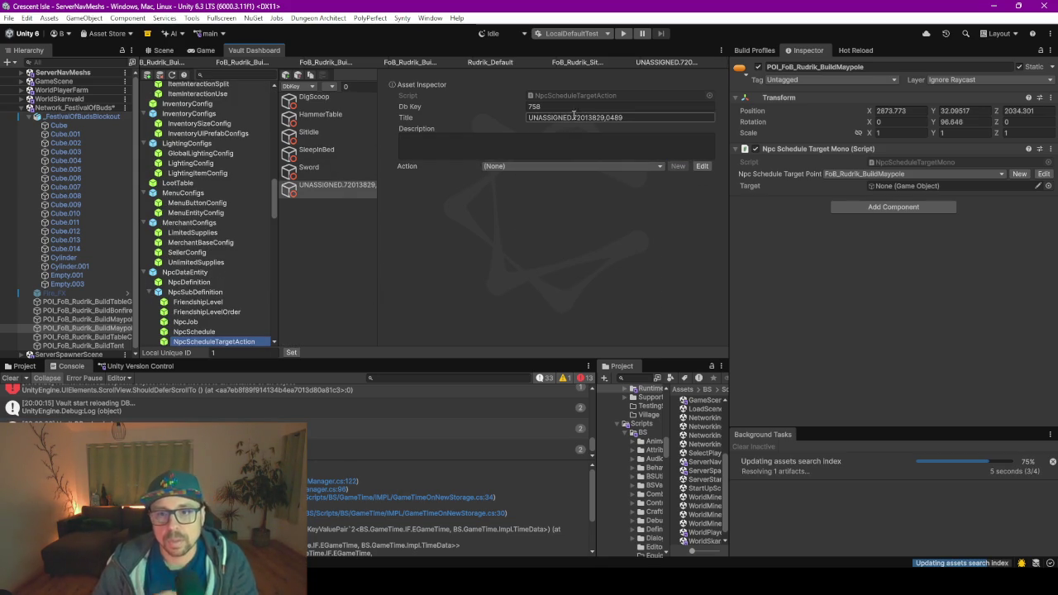
- Title the new target action 'Drink' and set its Action to UseDrink
left_click(639, 117)
type("Drink")
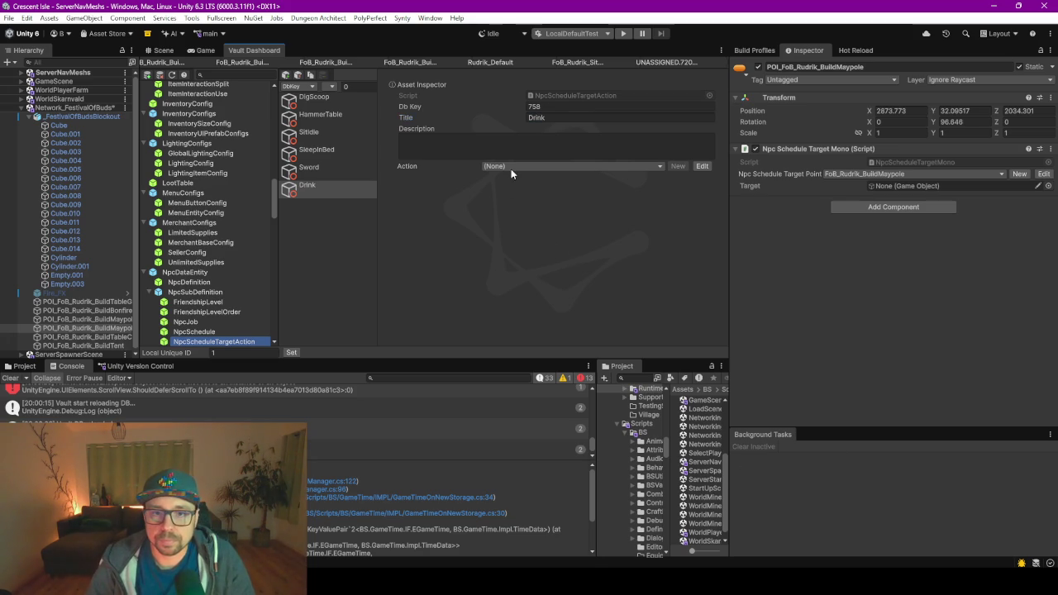
left_click(509, 166)
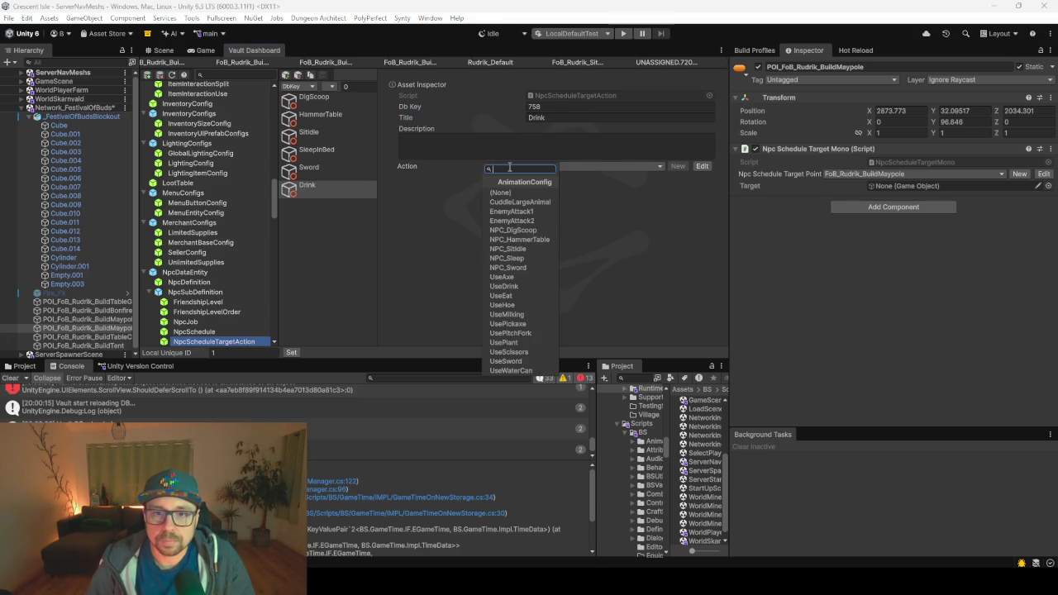
left_click(522, 285)
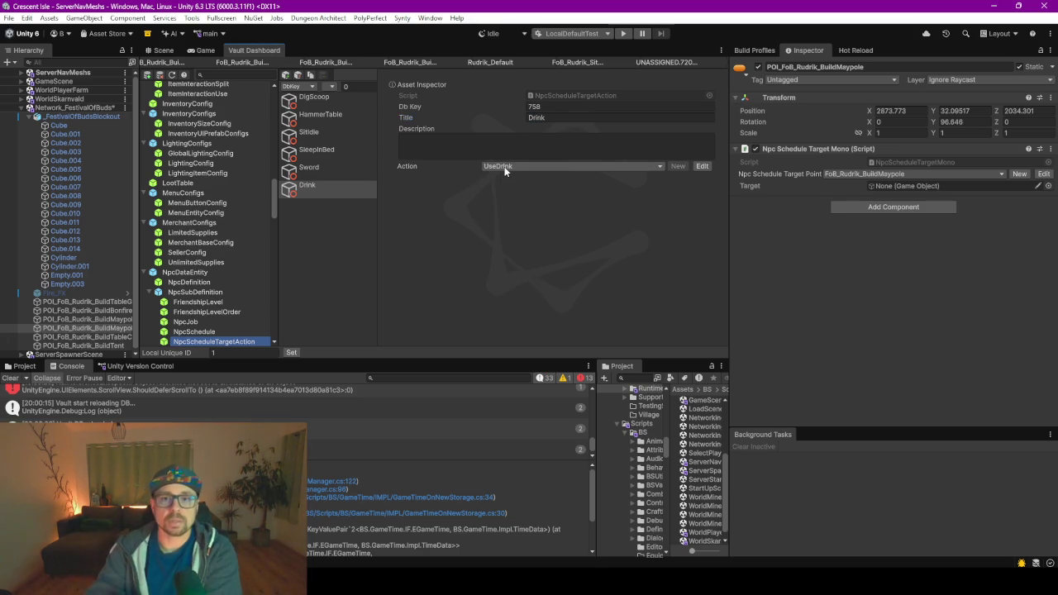
left_click(163, 50)
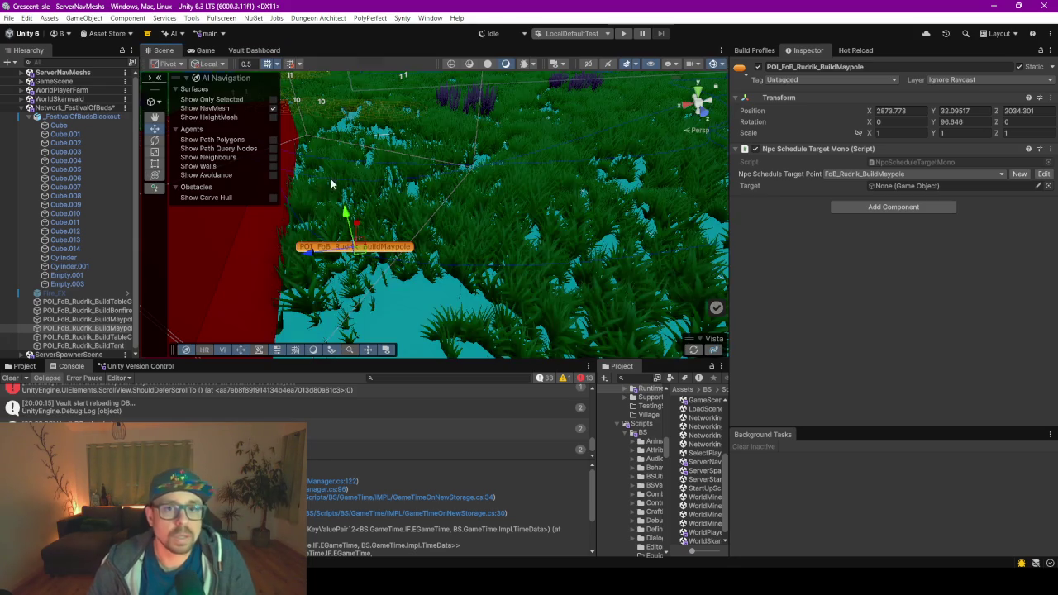
- Browse the Project panel to the Prefabs/NetworkEssentials folder
left_click(24, 366)
mouse_move(232, 361)
left_mouse_down()
mouse_move(260, 237)
mouse_move(248, 225)
left_mouse_up()
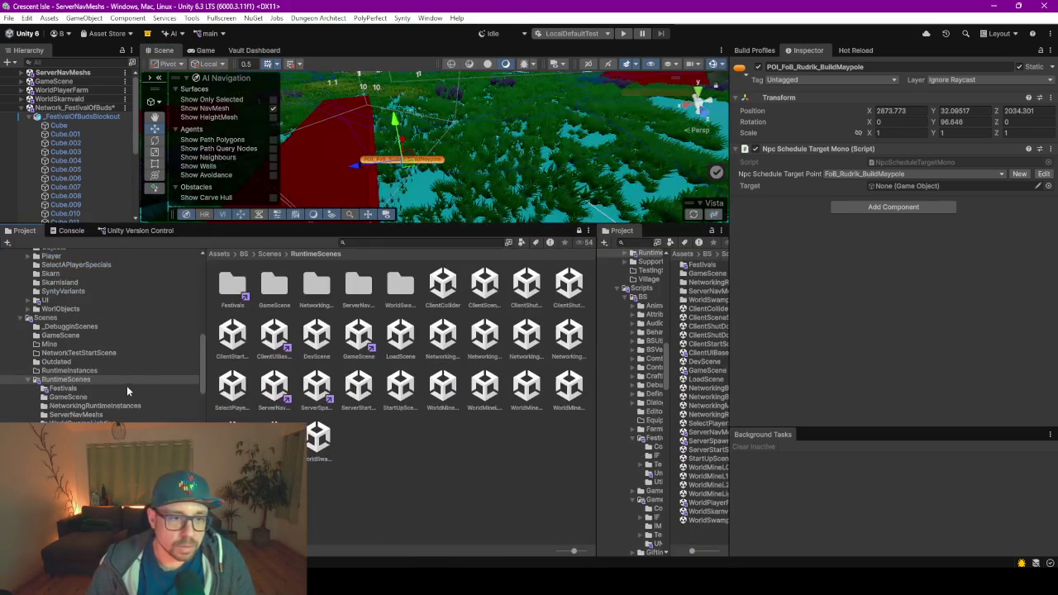
scroll(73, 388, "up", 10)
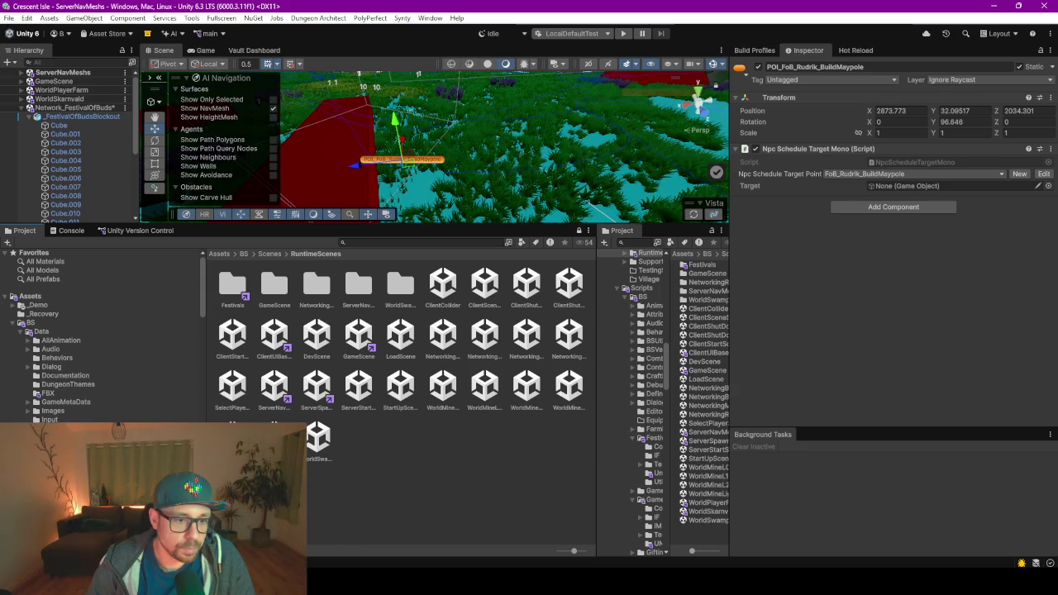
scroll(62, 391, "down", 3)
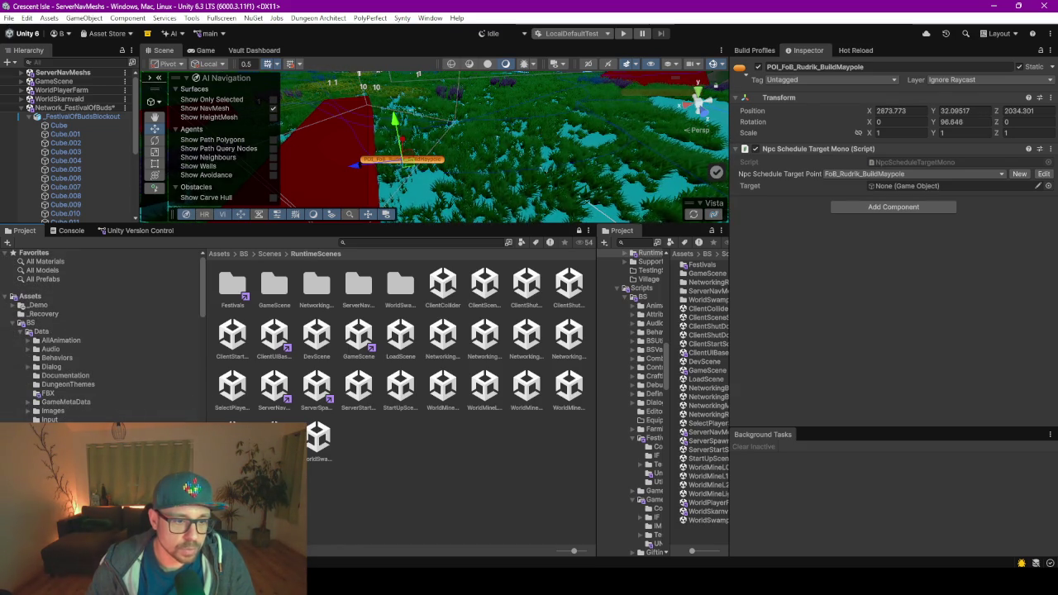
left_click(66, 446)
scroll(99, 348, "down", 3)
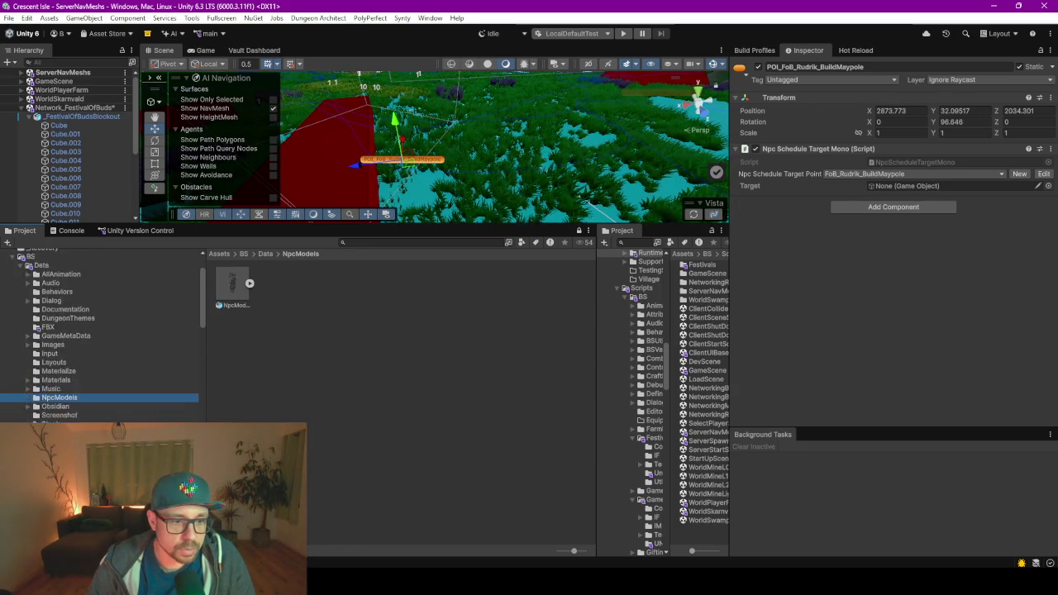
scroll(60, 343, "down", 3)
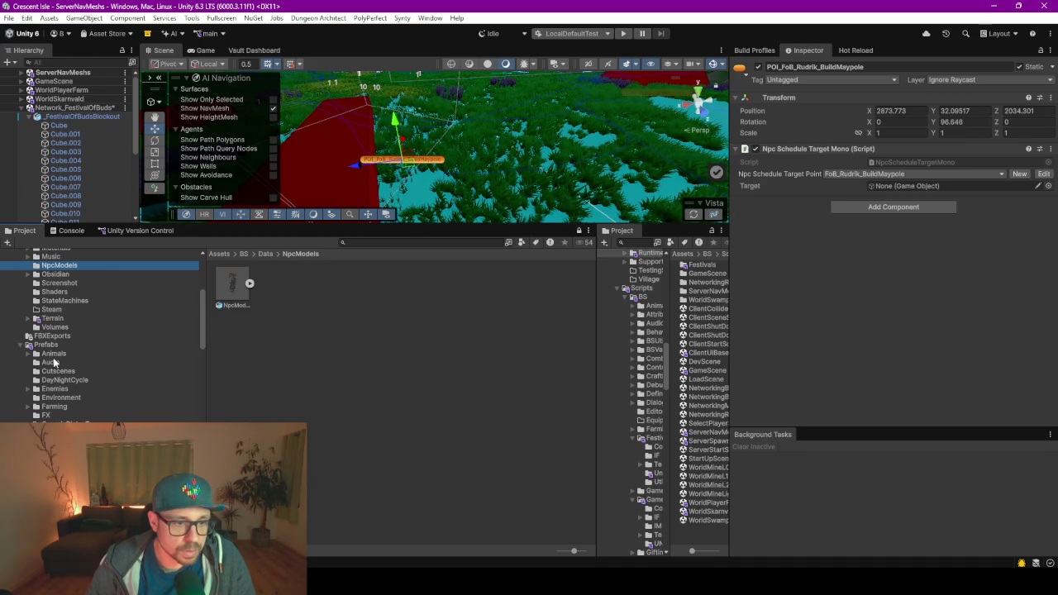
scroll(73, 401, "up", 6)
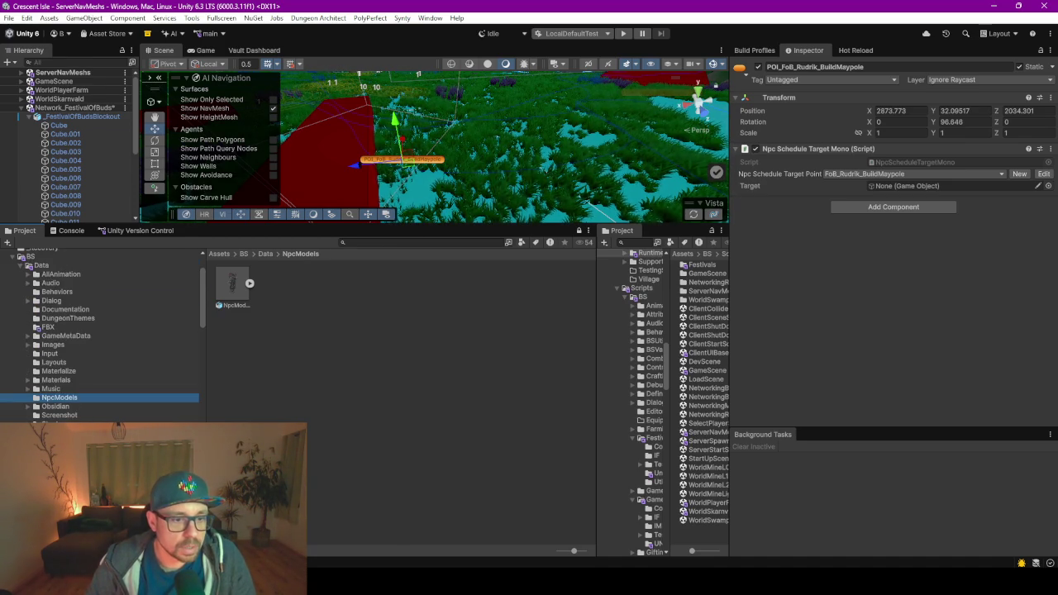
left_click(66, 405)
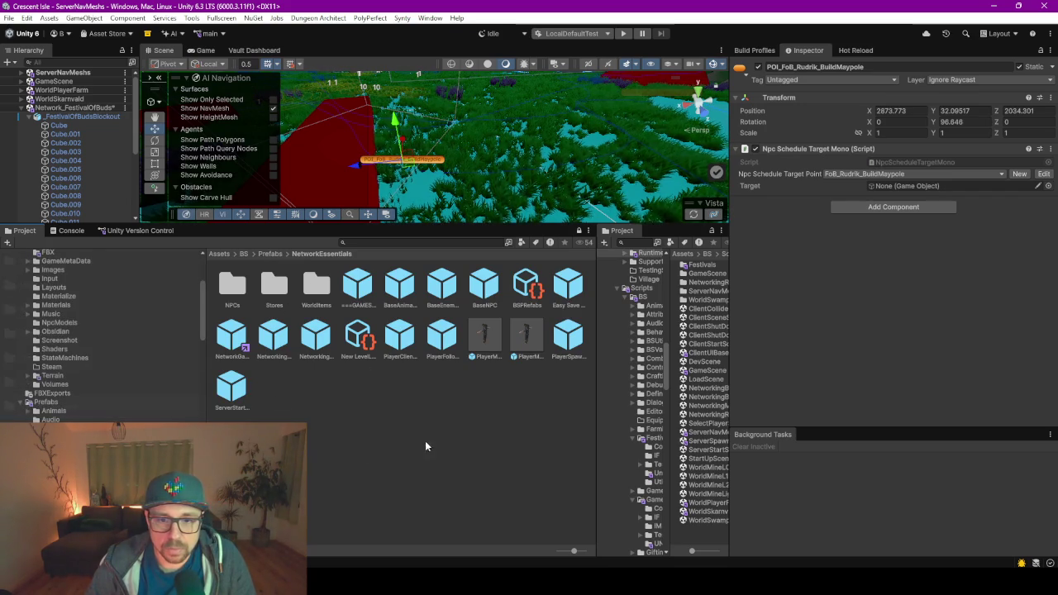
- Open the BaseNPC prefab and its BS_DefaultNPC animator controller graph
left_click(479, 286)
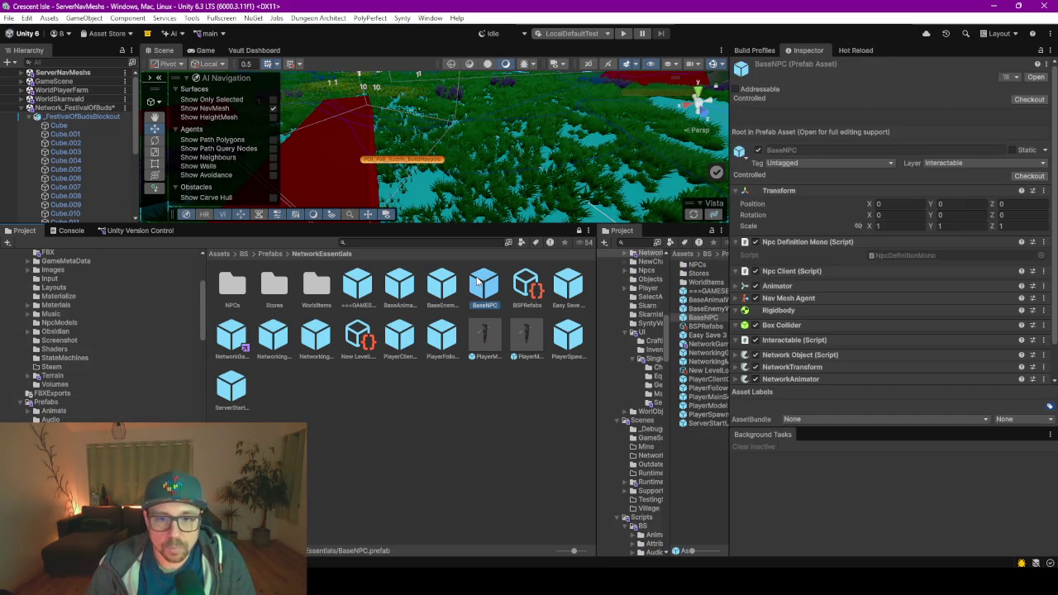
double_click(480, 285)
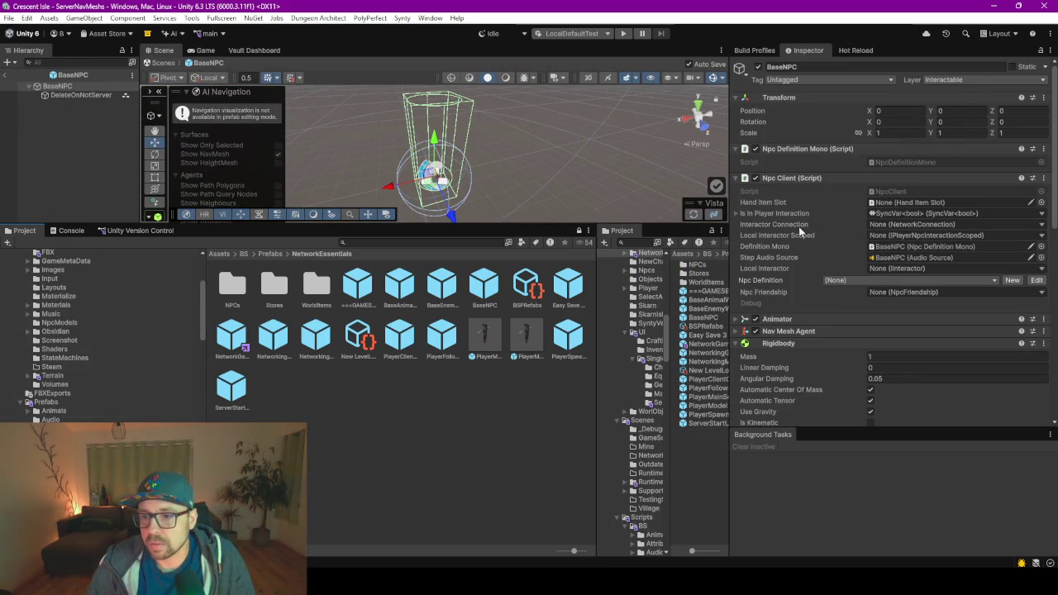
left_click(781, 319)
scroll(777, 273, "down", 2)
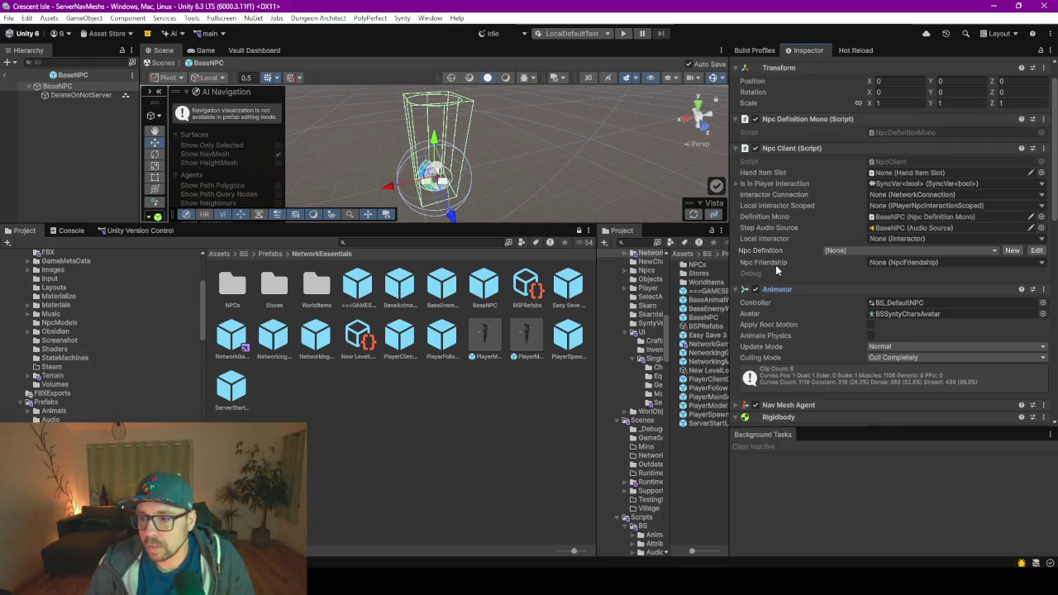
double_click(920, 304)
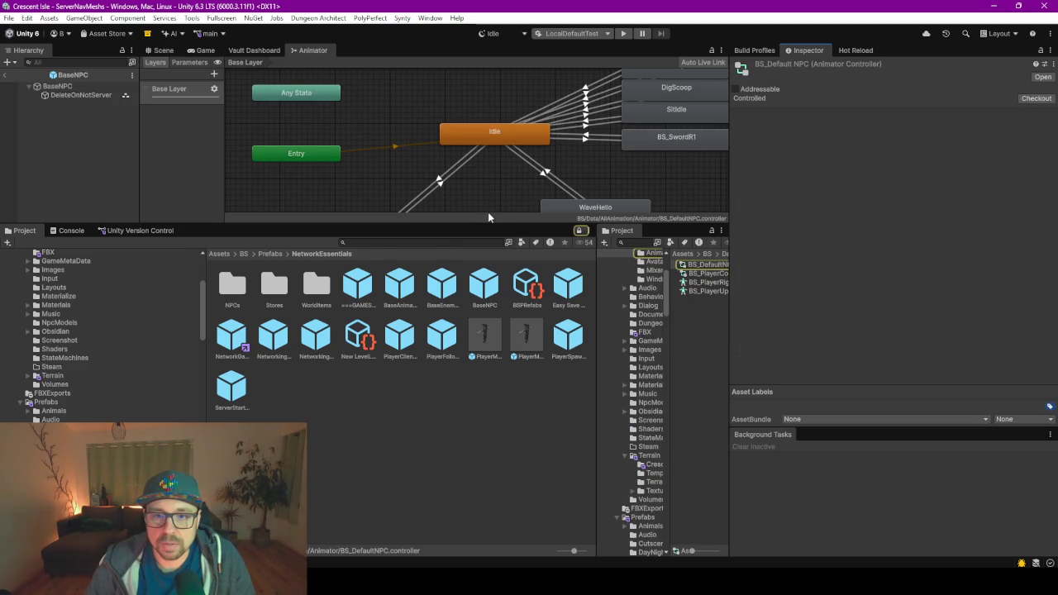
- Duplicate the BS_SwordR1 state and assign BS_Drink as the copy's motion clip
left_click_drag(489, 224, 496, 405)
key("a")
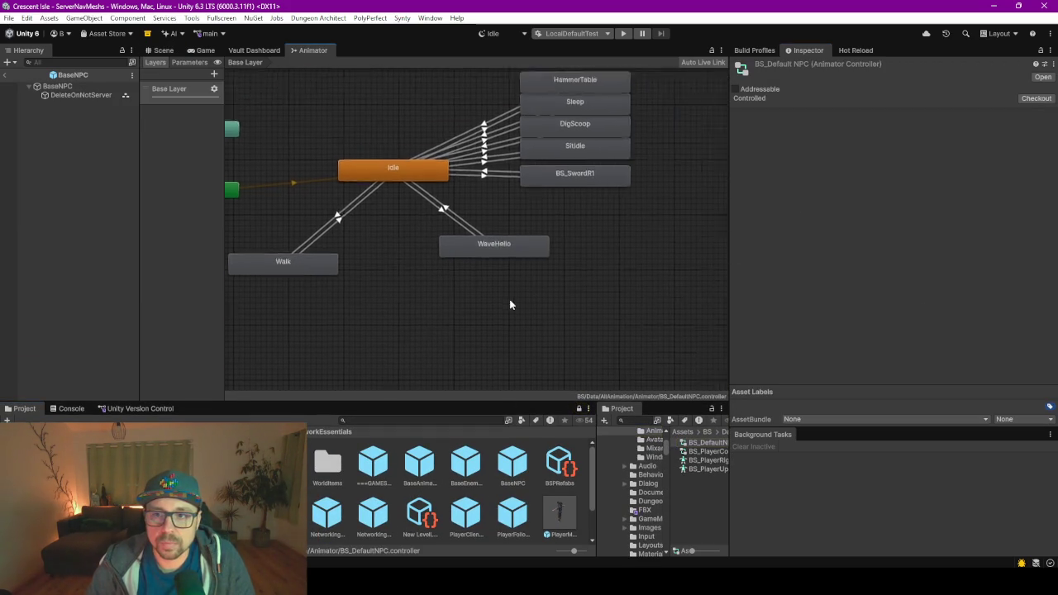
scroll(474, 273, "up", 5)
scroll(556, 255, "down", 4)
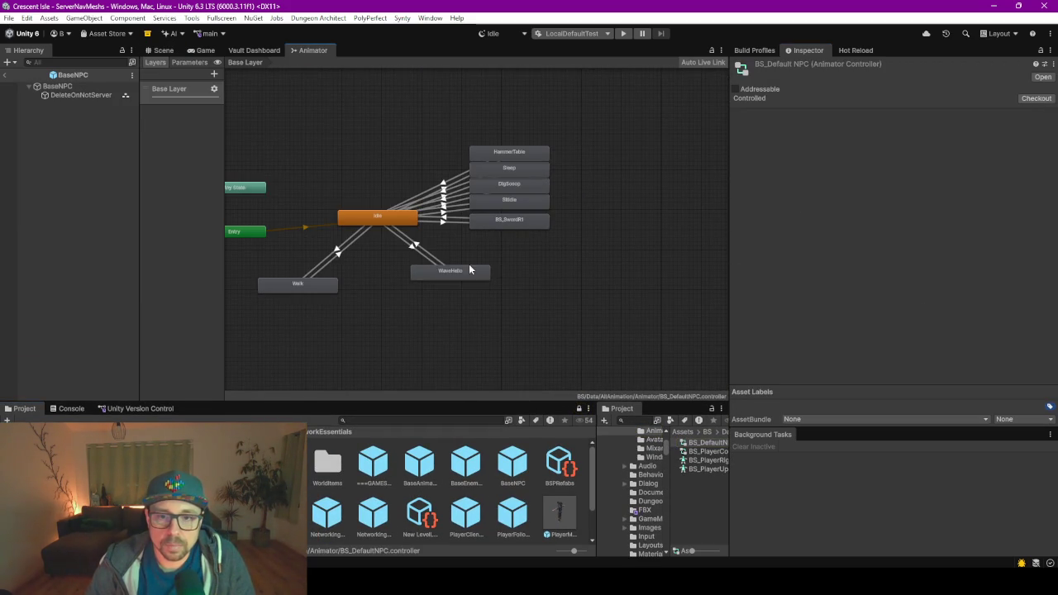
left_click(436, 311)
scroll(478, 258, "up", 3)
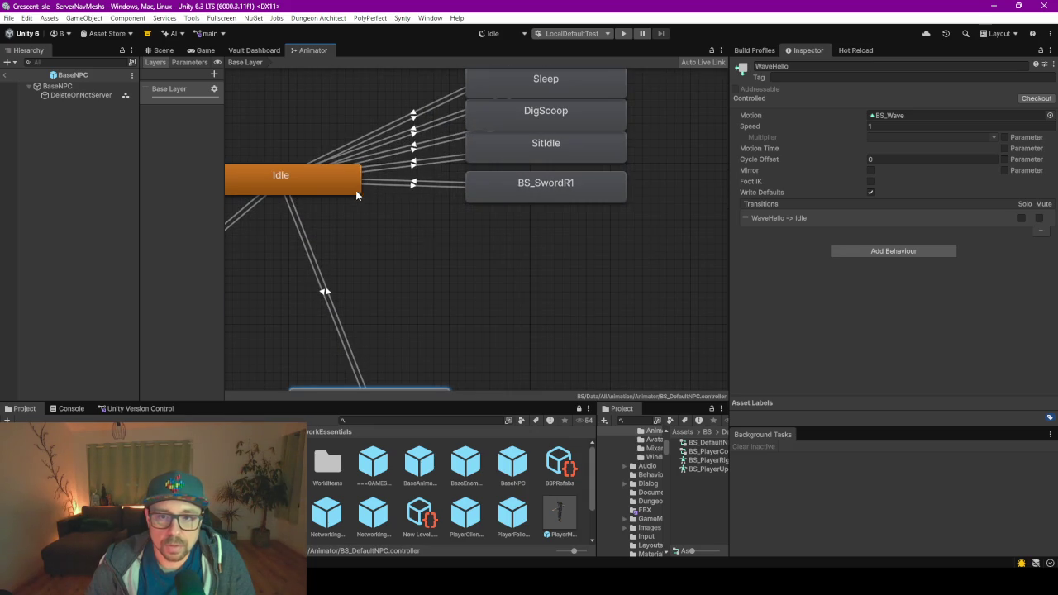
left_click(522, 196)
key("ctrl+d")
left_click_drag(551, 233, 534, 236)
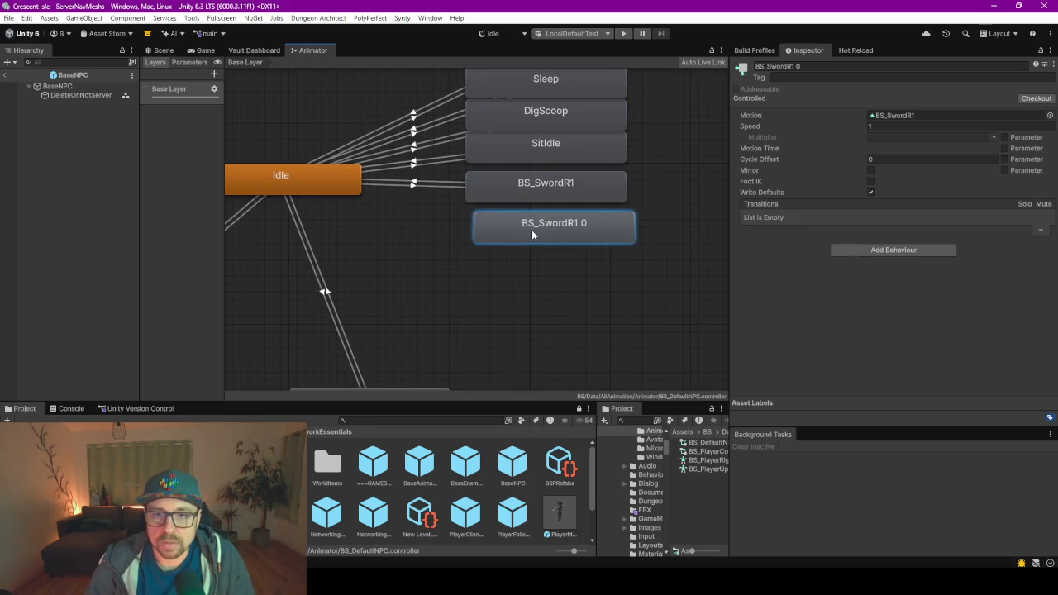
left_click(1035, 117)
left_click(1050, 115)
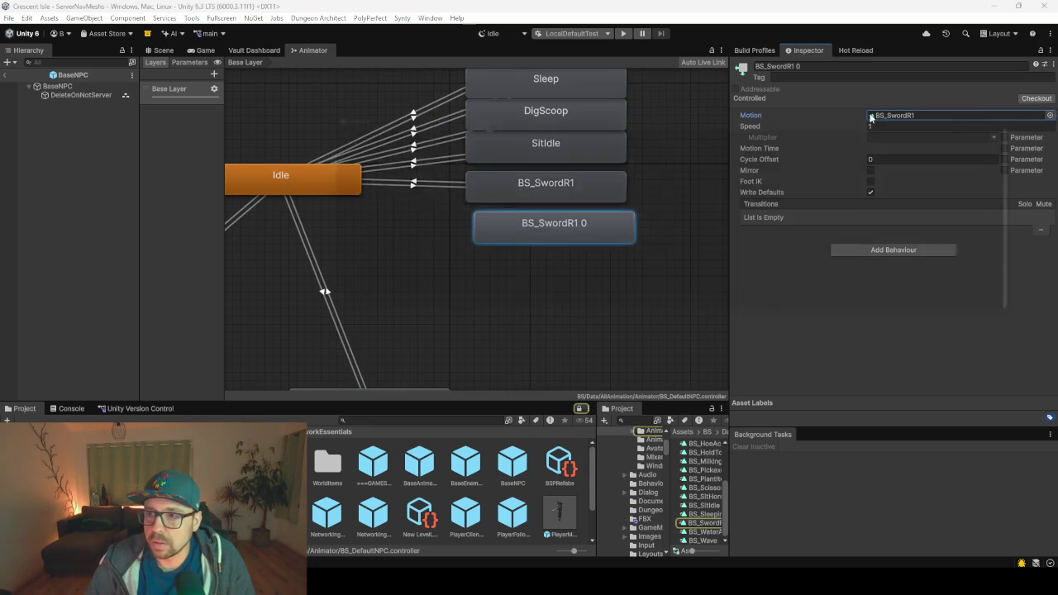
type("BS_")
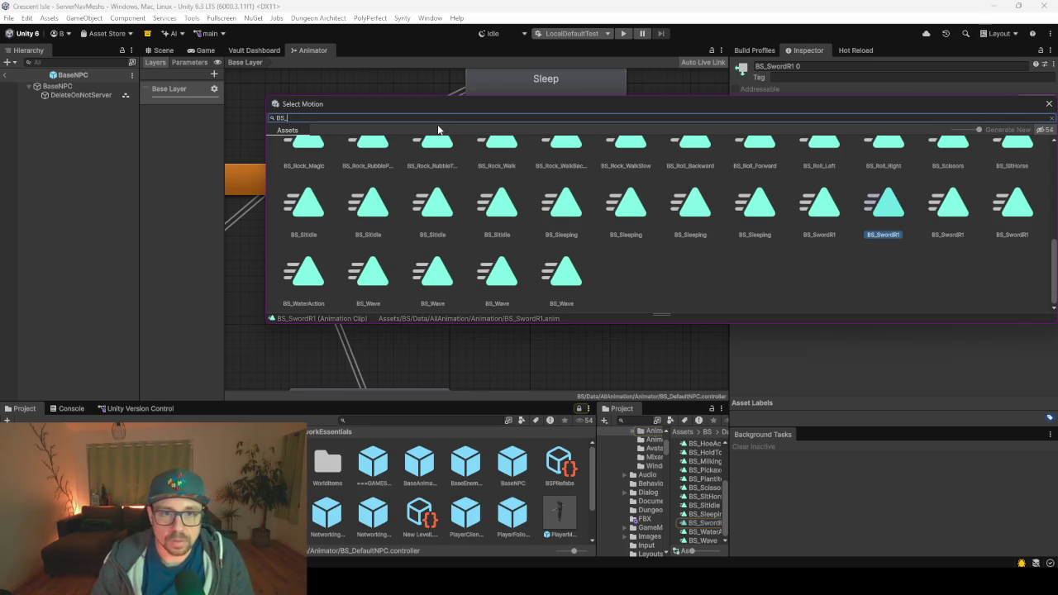
type("Drink")
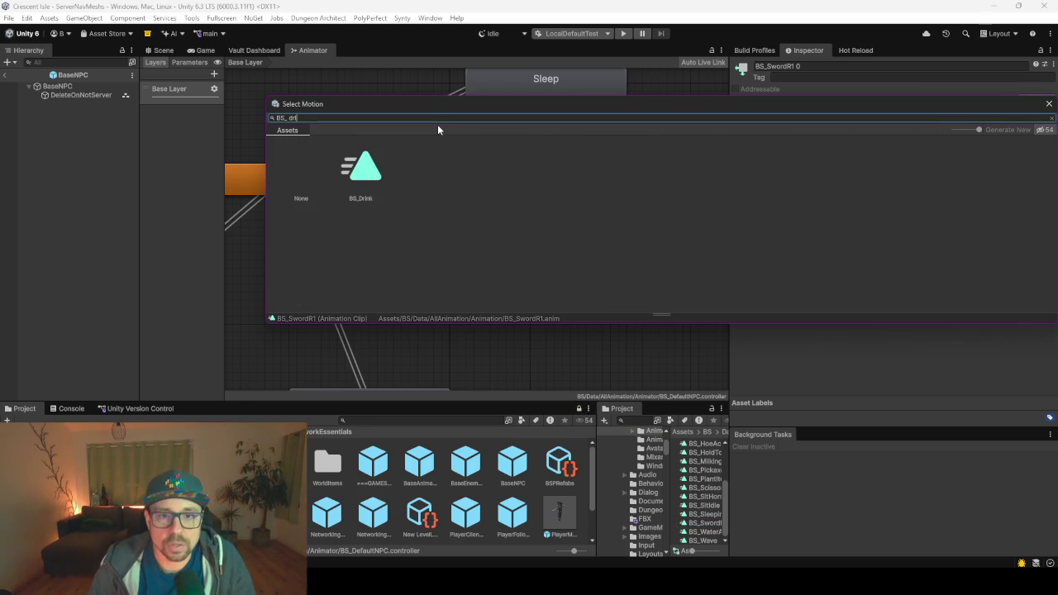
double_click(376, 174)
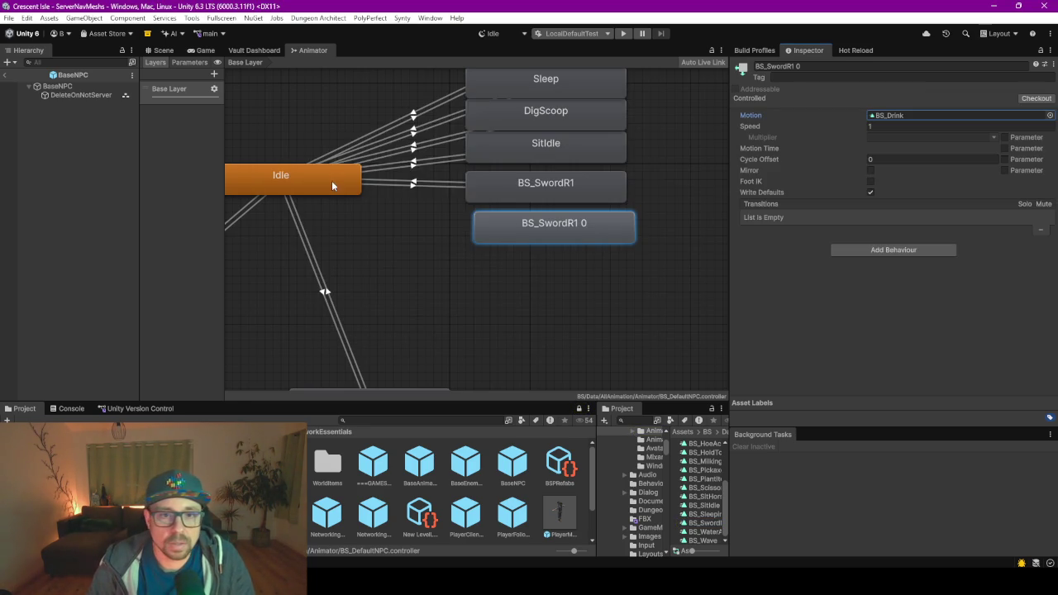
- Add transitions from Idle to BS_SwordR1 0 and back to Idle
right_click(332, 185)
left_click(356, 188)
left_click(490, 225)
right_click(506, 232)
left_click(526, 239)
left_click(526, 240)
left_click(348, 184)
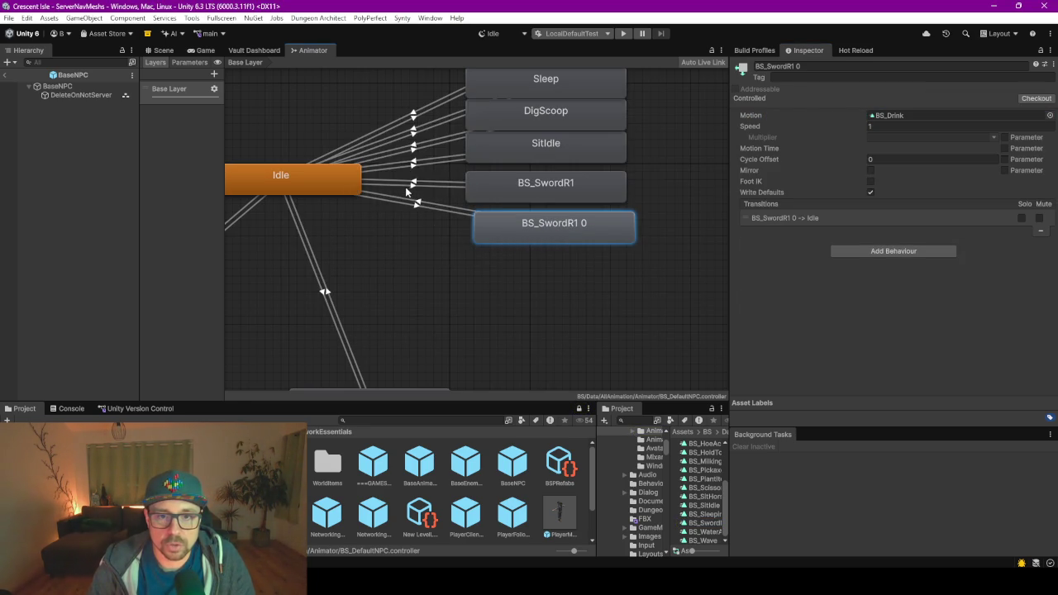
left_click(185, 63)
left_click_drag(223, 90, 241, 88)
left_click(260, 51)
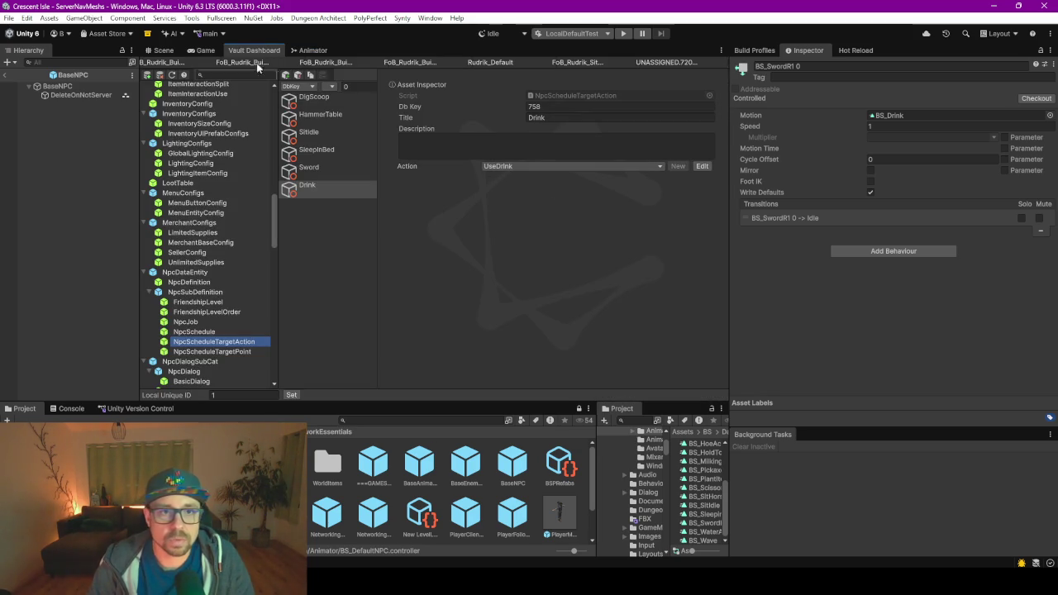
- Add a Bool parameter named UseDrink to the BS_DefaultNPC animator
left_click(313, 51)
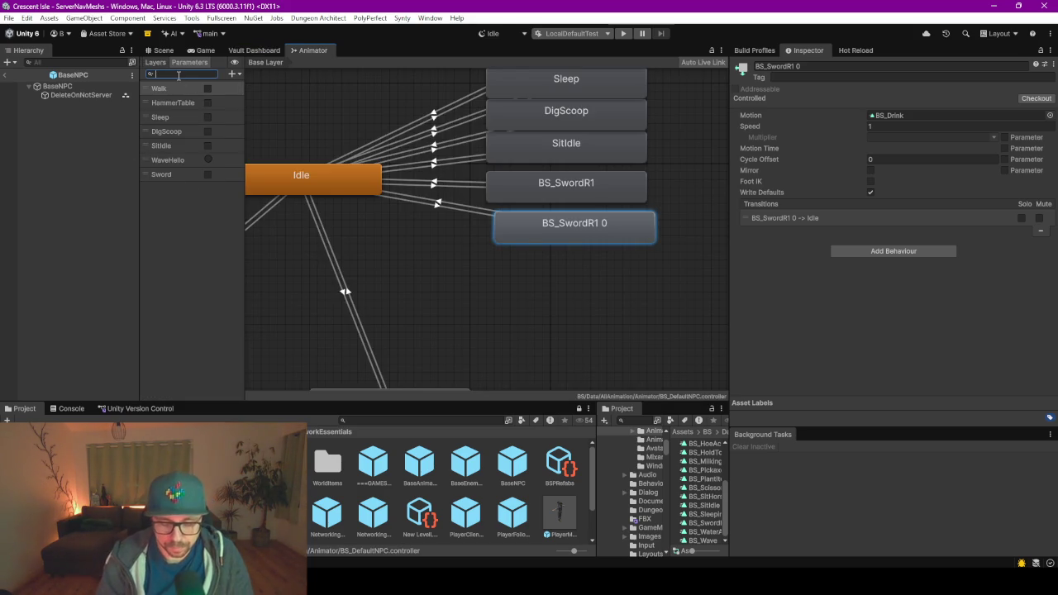
type("Us")
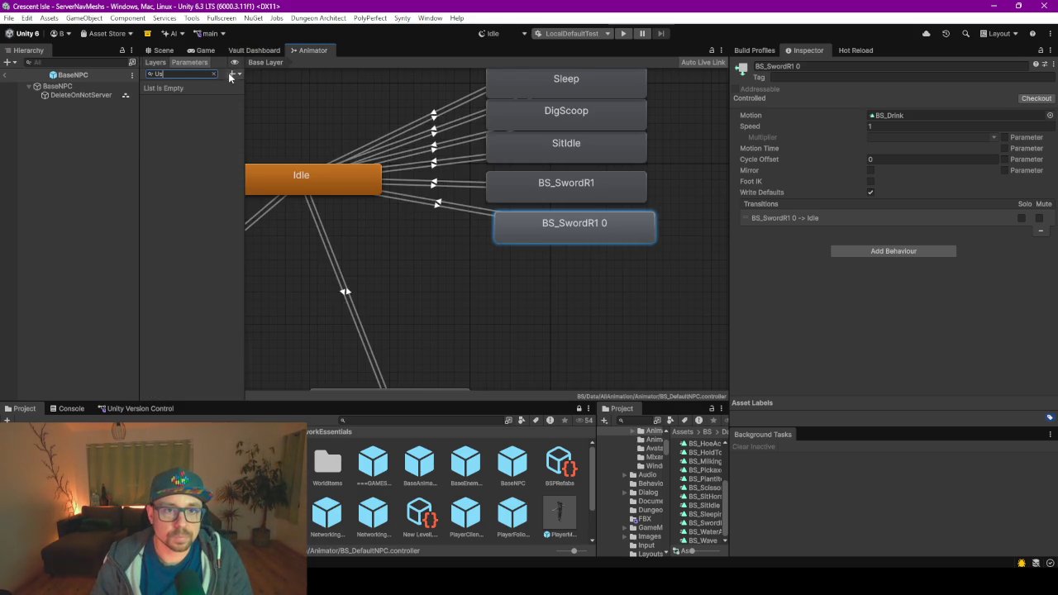
left_click(231, 74)
left_click(253, 111)
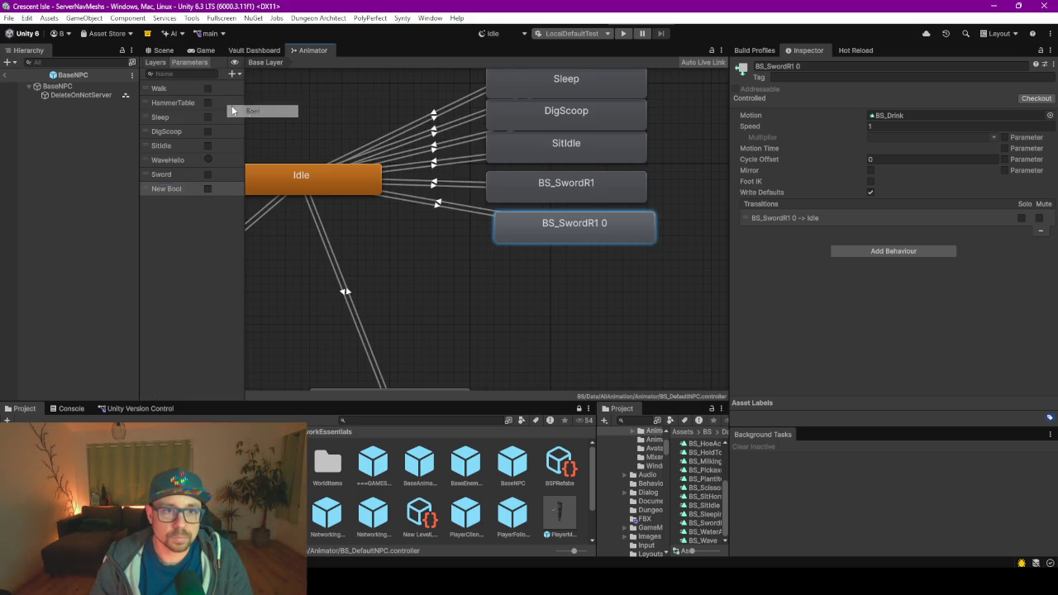
type("Us")
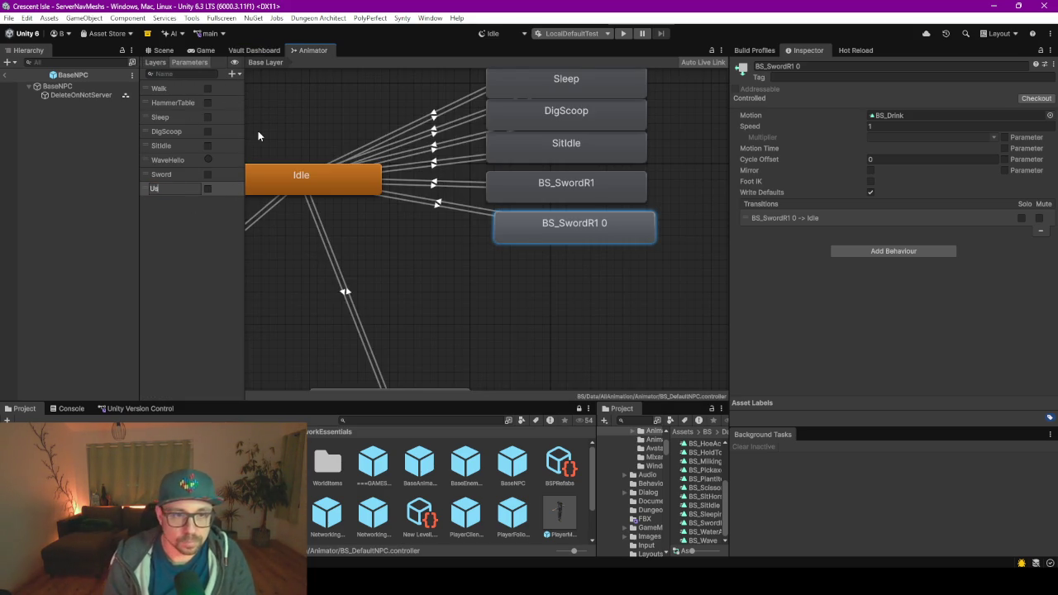
type("eDrink")
key("Return")
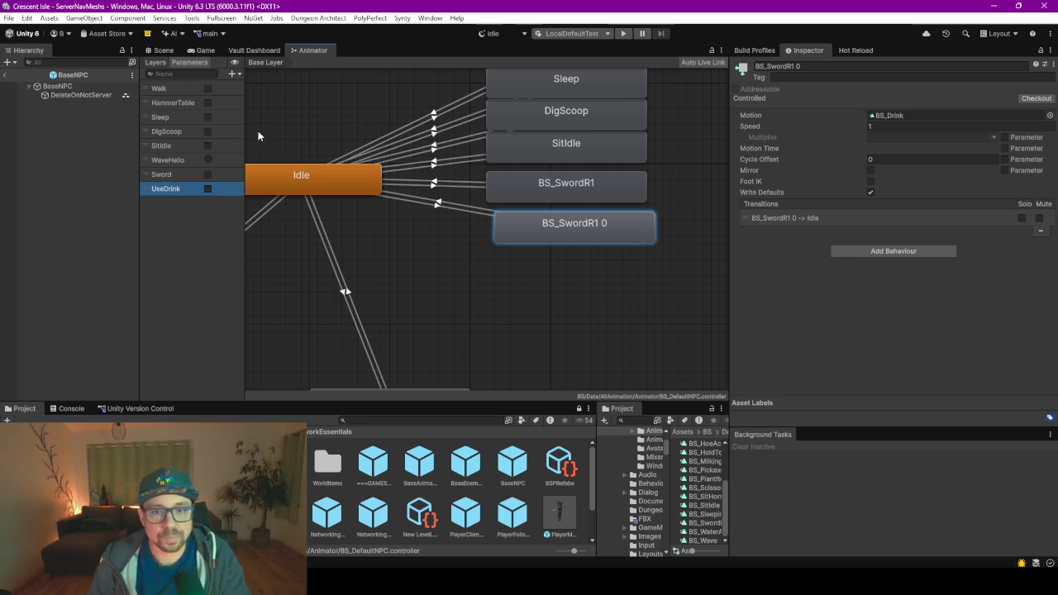
left_click(437, 204)
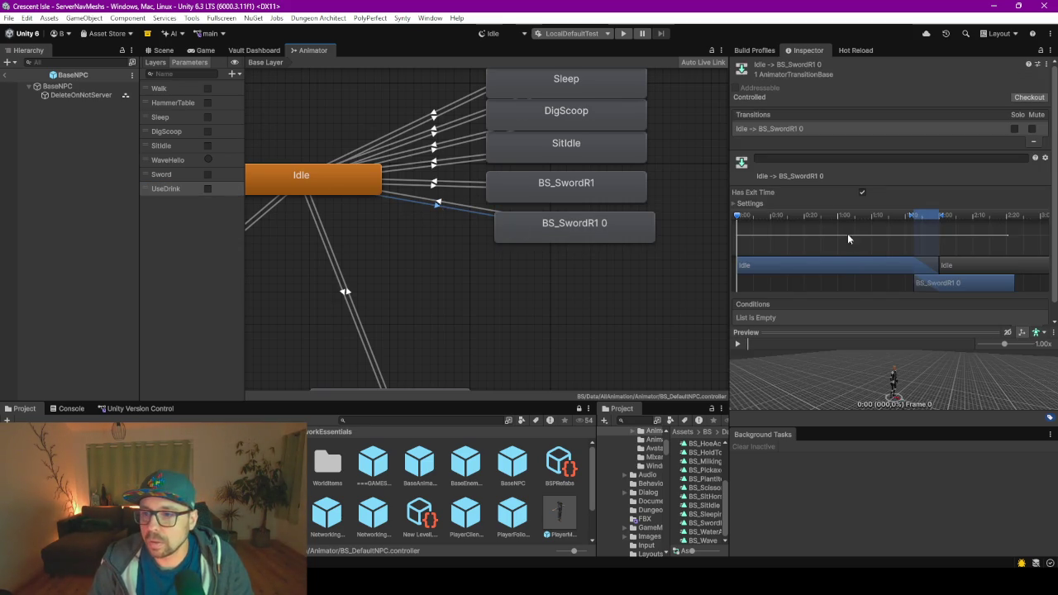
- Give the Idle to BS_SwordR1 0 transition a UseDrink true condition
scroll(992, 317, "down", 1)
left_click(1018, 314)
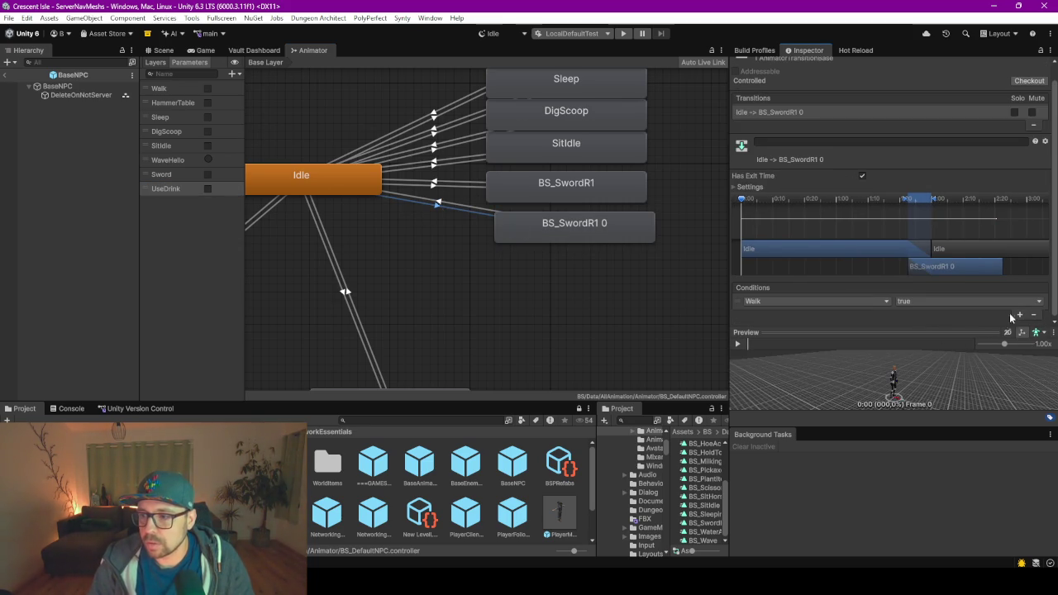
left_click(820, 301)
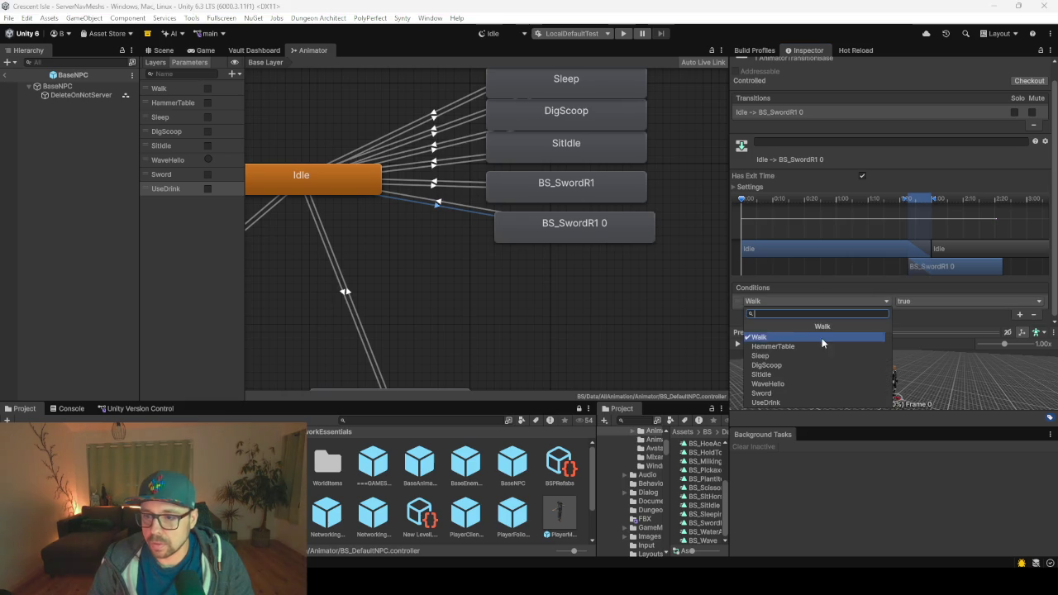
left_click(788, 398)
left_click(448, 184)
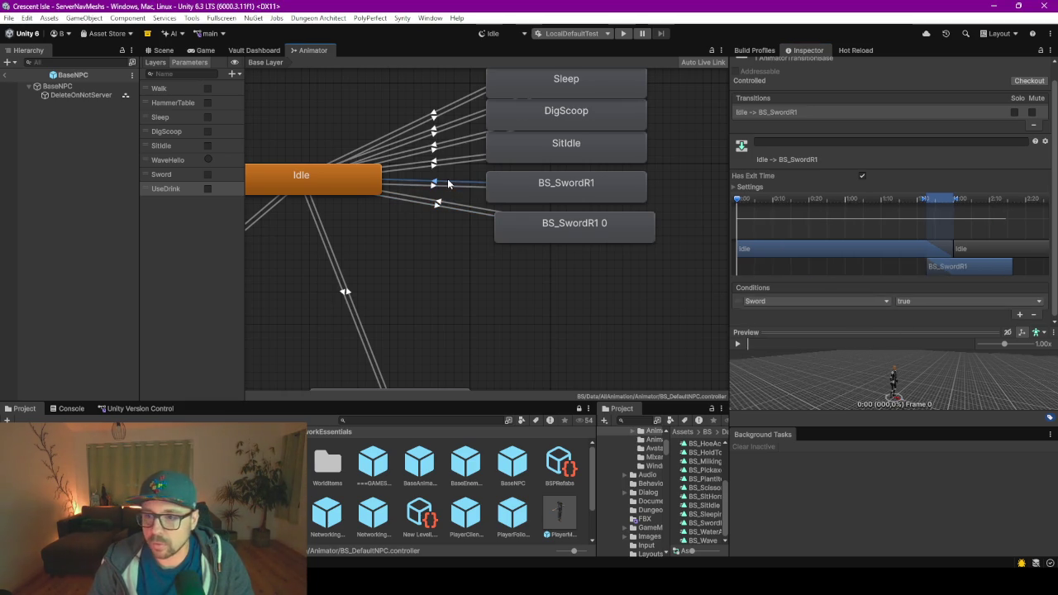
left_click(441, 165)
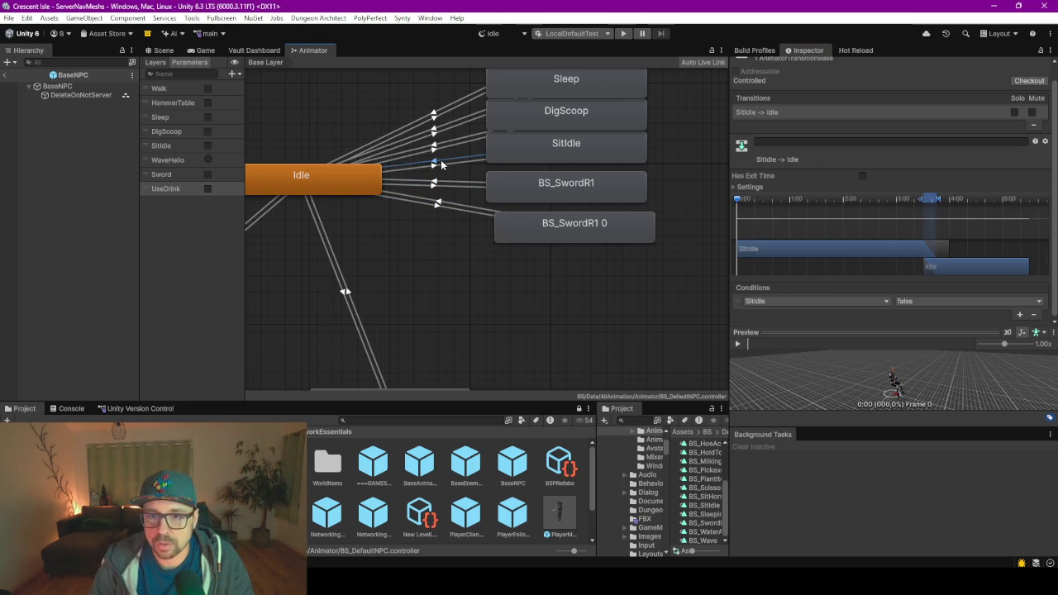
- Give the BS_SwordR1 0 to Idle transition a UseDrink false condition
left_click(443, 203)
left_click(1020, 314)
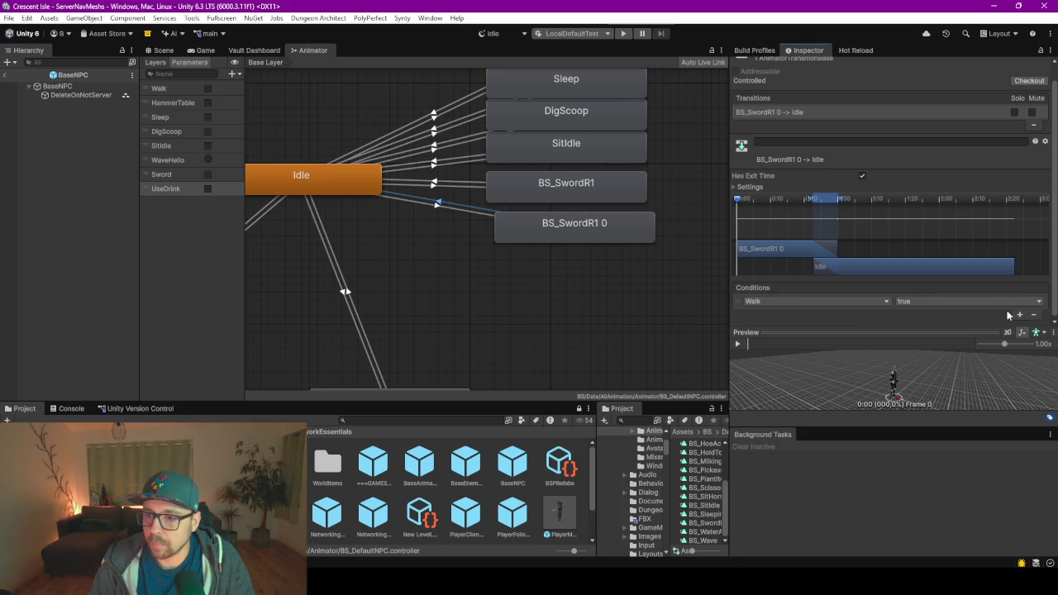
left_click(815, 301)
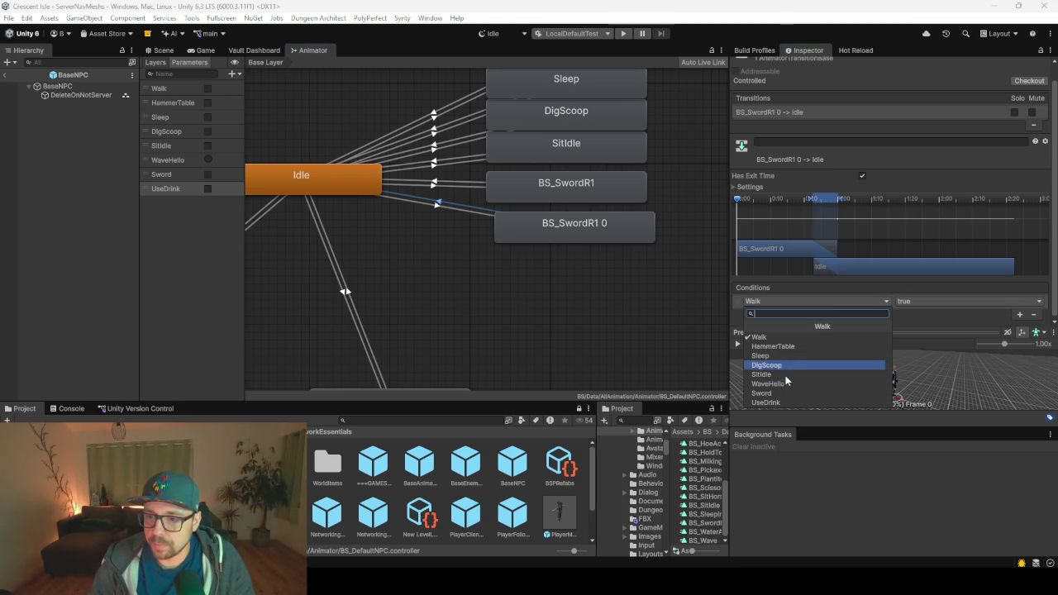
left_click(765, 403)
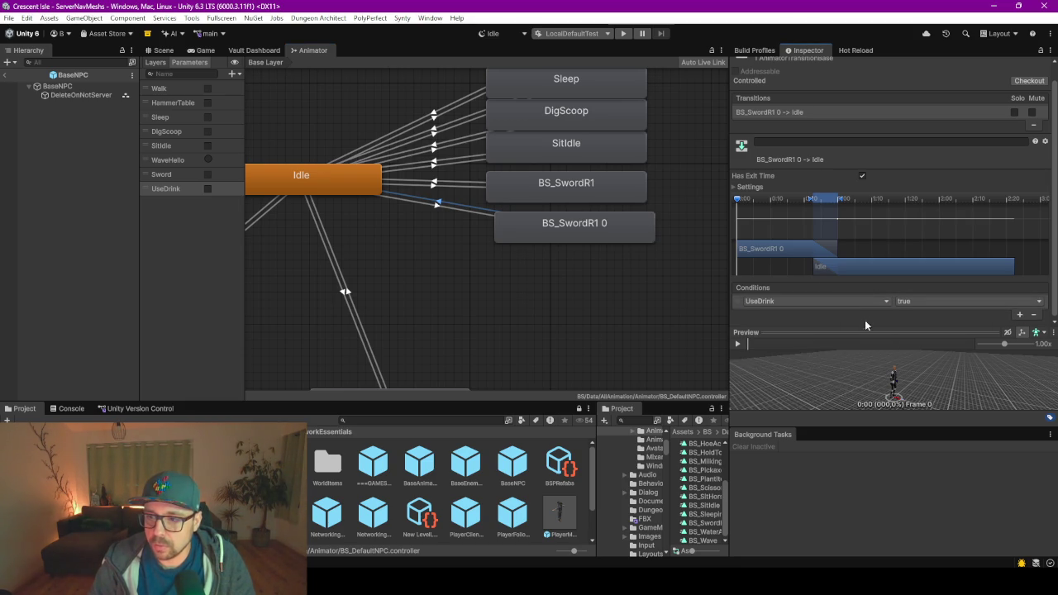
left_click(904, 303)
left_click(924, 326)
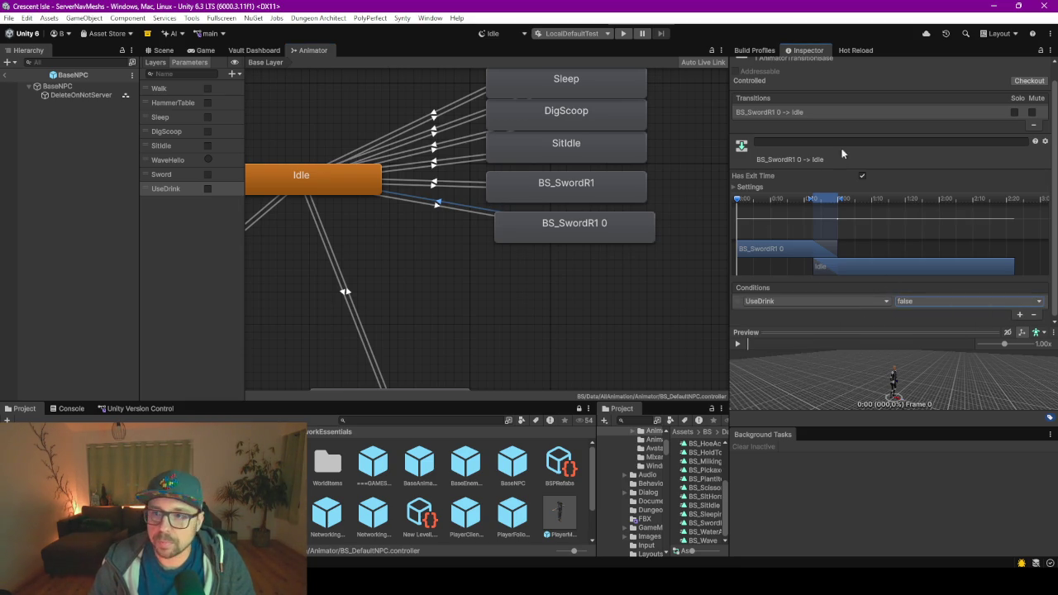
left_click(554, 233)
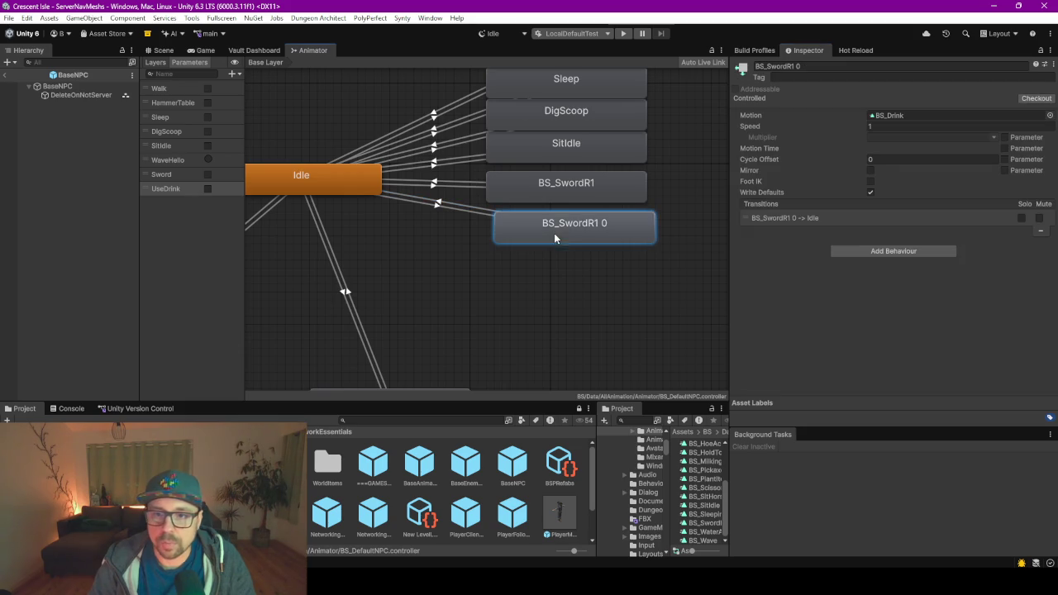
- Rename the drinking state to UseDrink in the Inspector
left_click(795, 67)
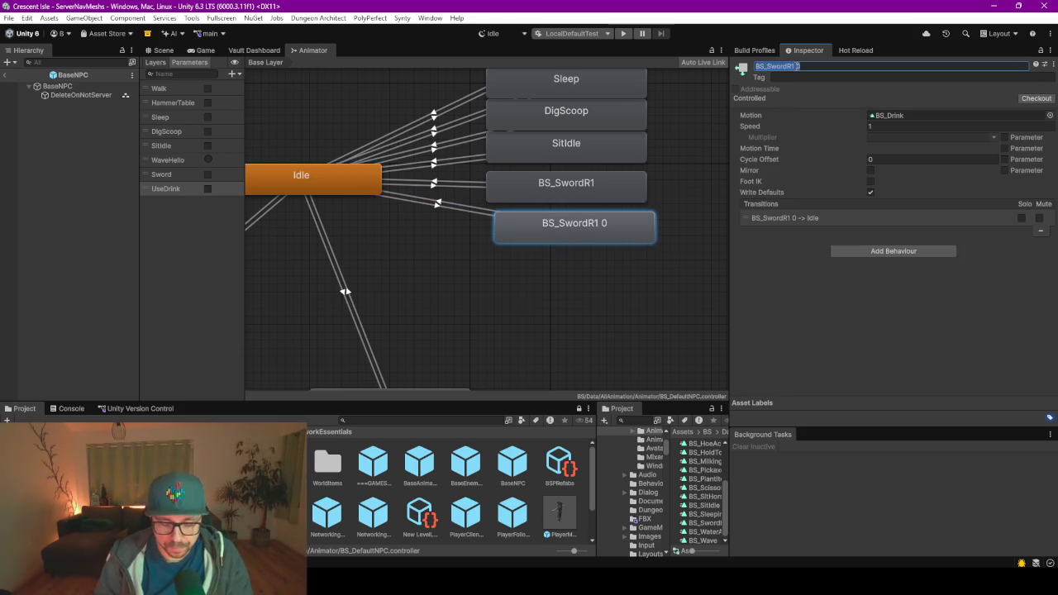
type("UseDrink")
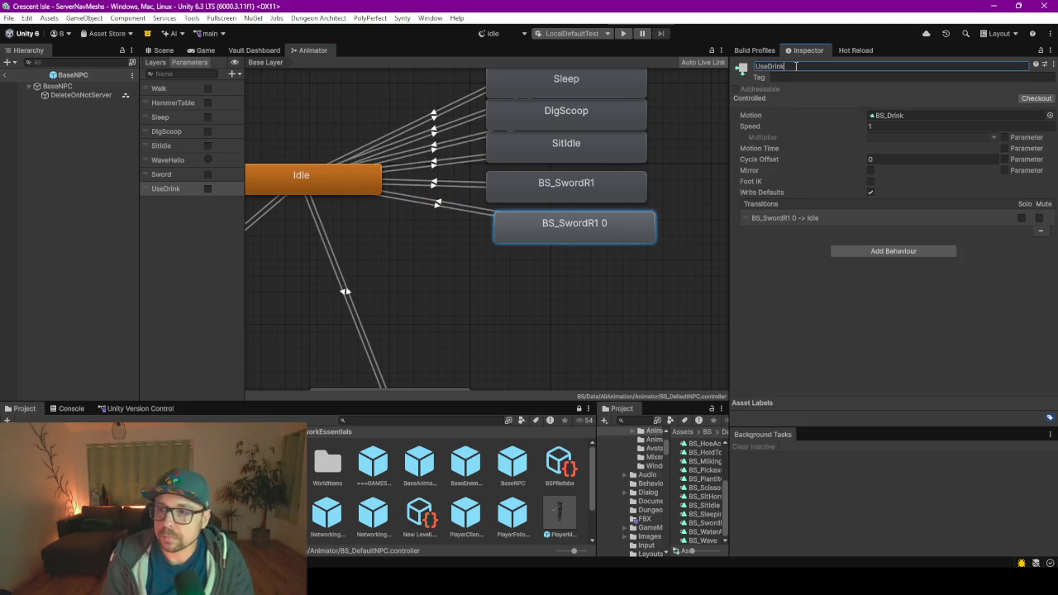
key("Return")
- Turn on Loop Time for the BS_Drink clip, preview it, then reselect UseDrink in the Scene view
left_click(952, 118)
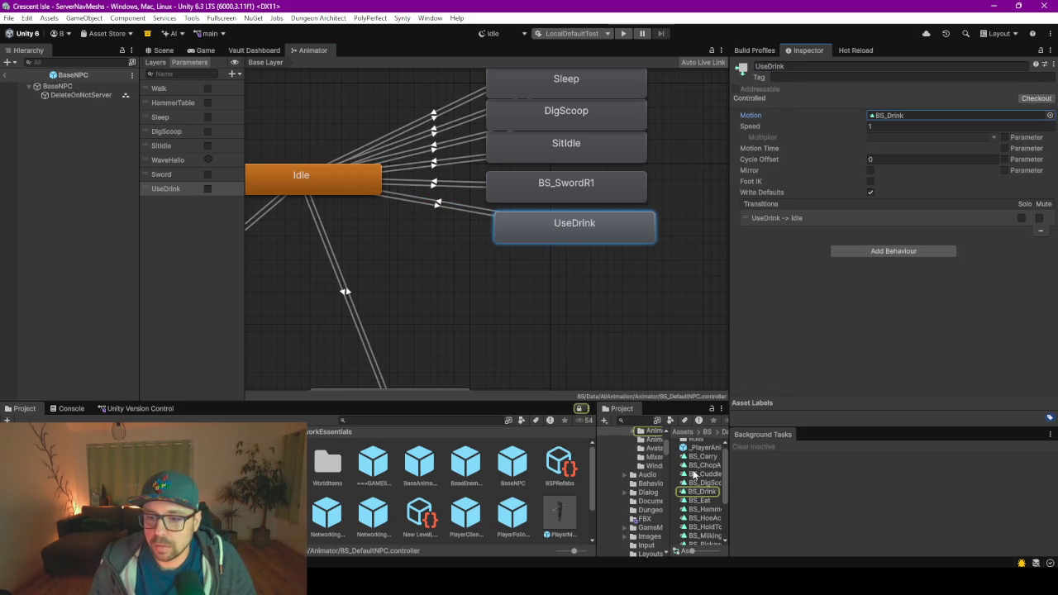
left_click(700, 493)
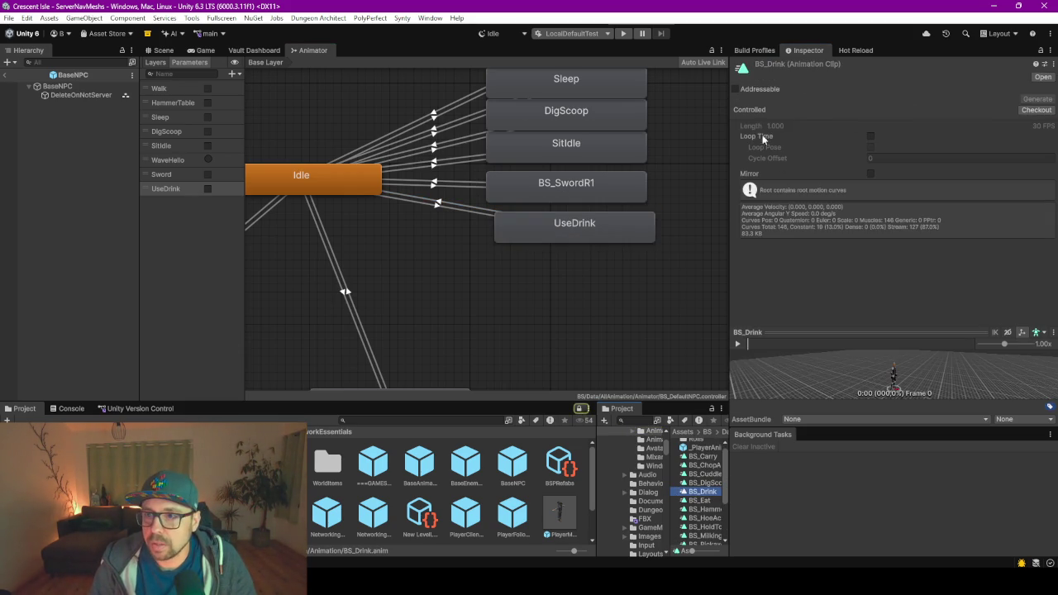
left_click(870, 136)
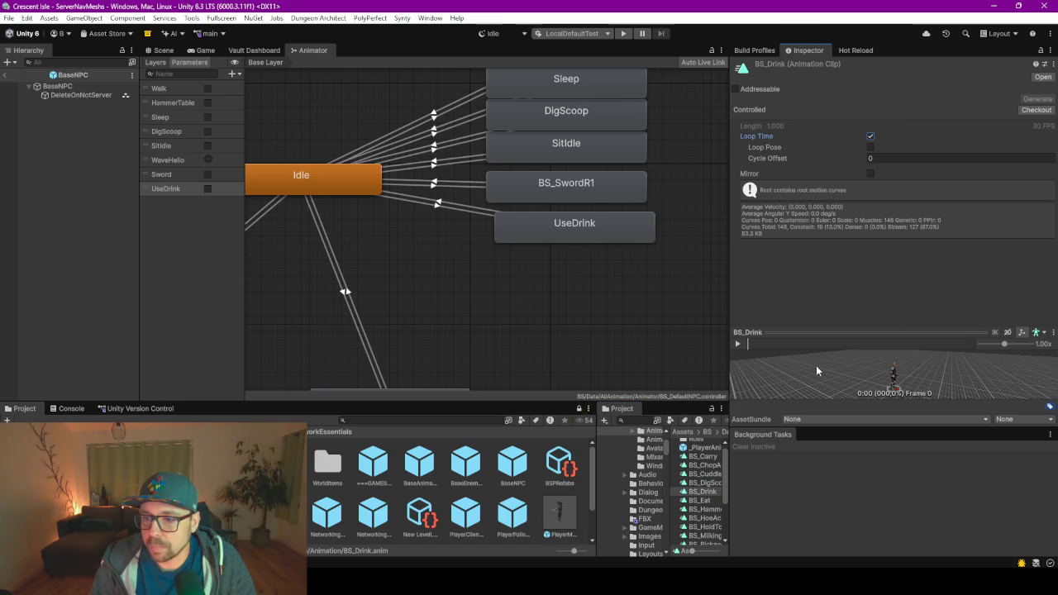
left_click(736, 344)
left_click_drag(784, 332, 794, 204)
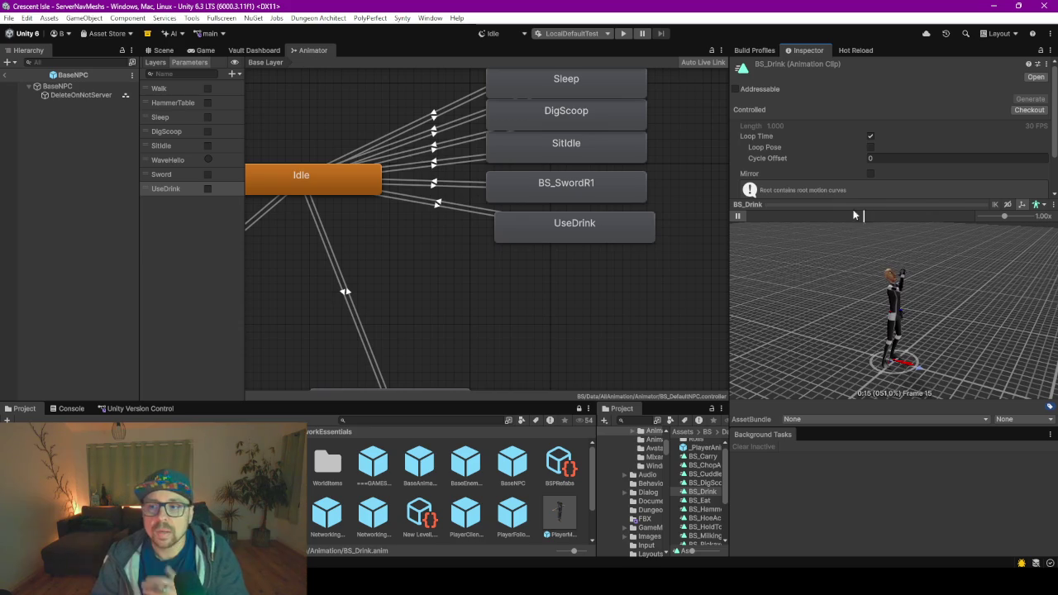
left_click_drag(845, 205, 856, 253)
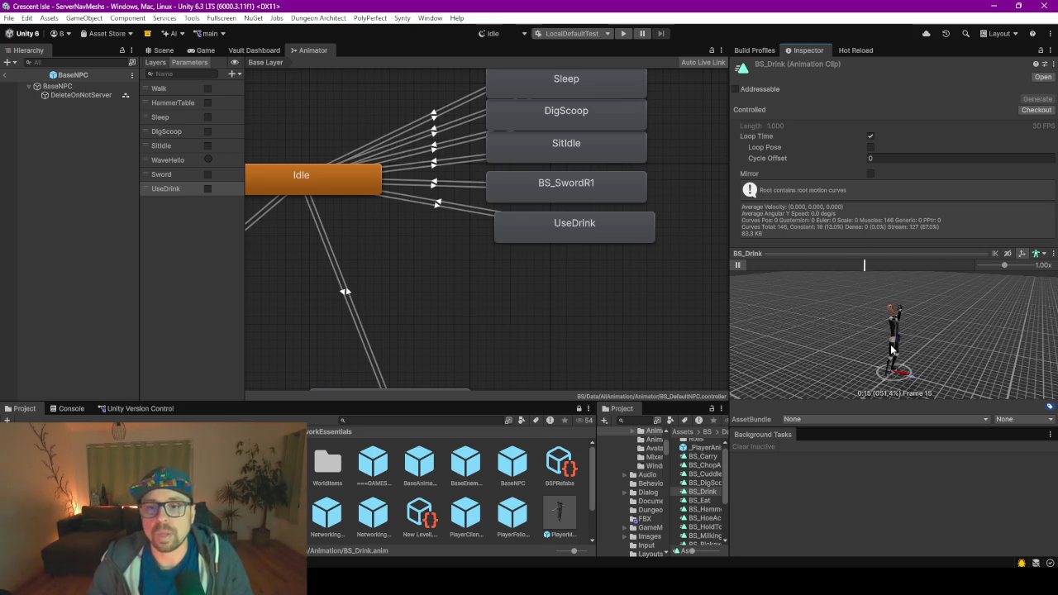
left_click(585, 225)
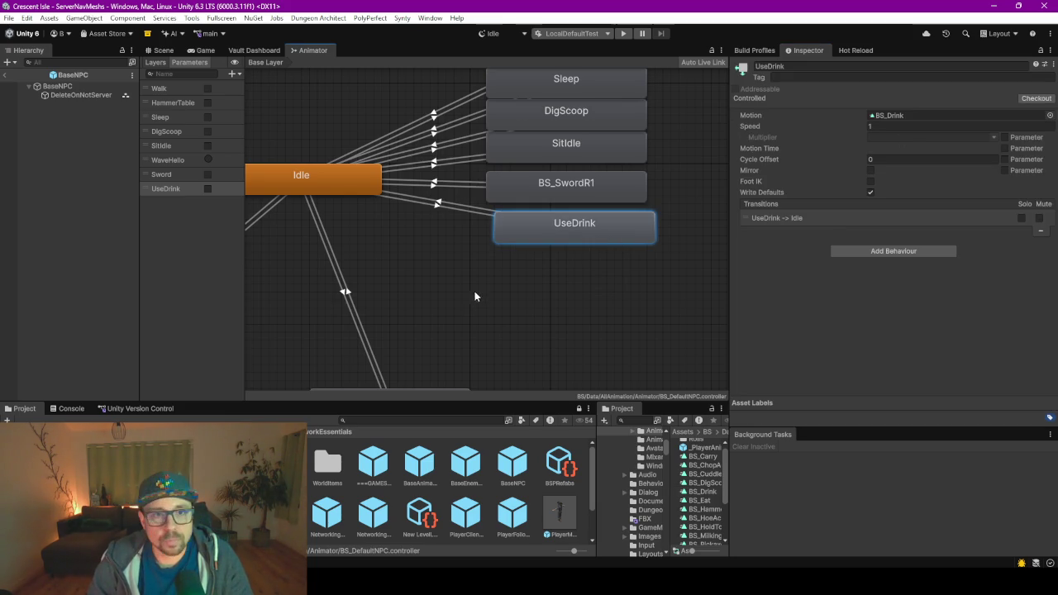
left_click(163, 51)
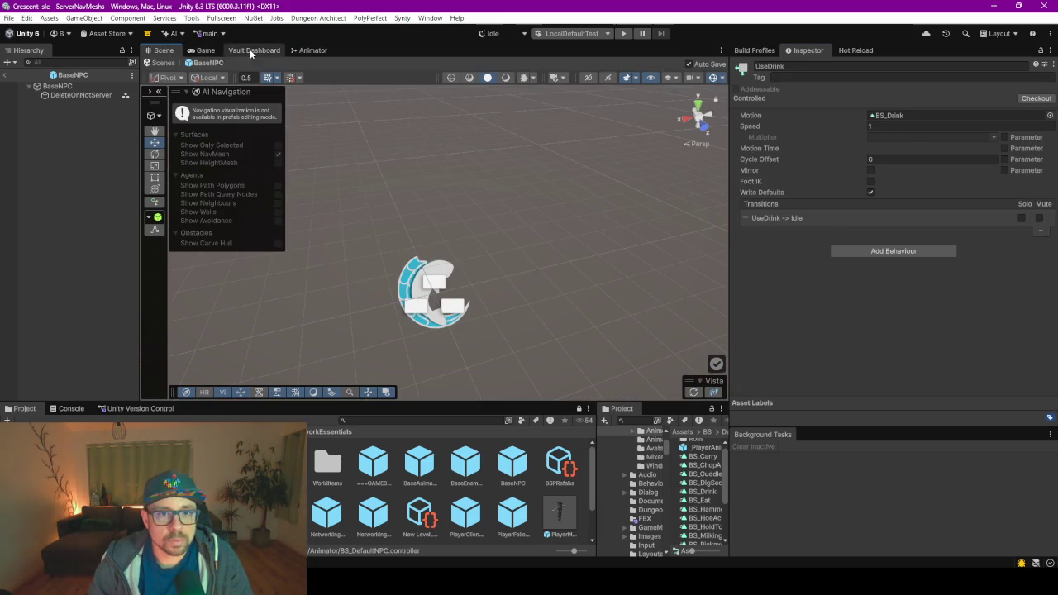
left_click(253, 51)
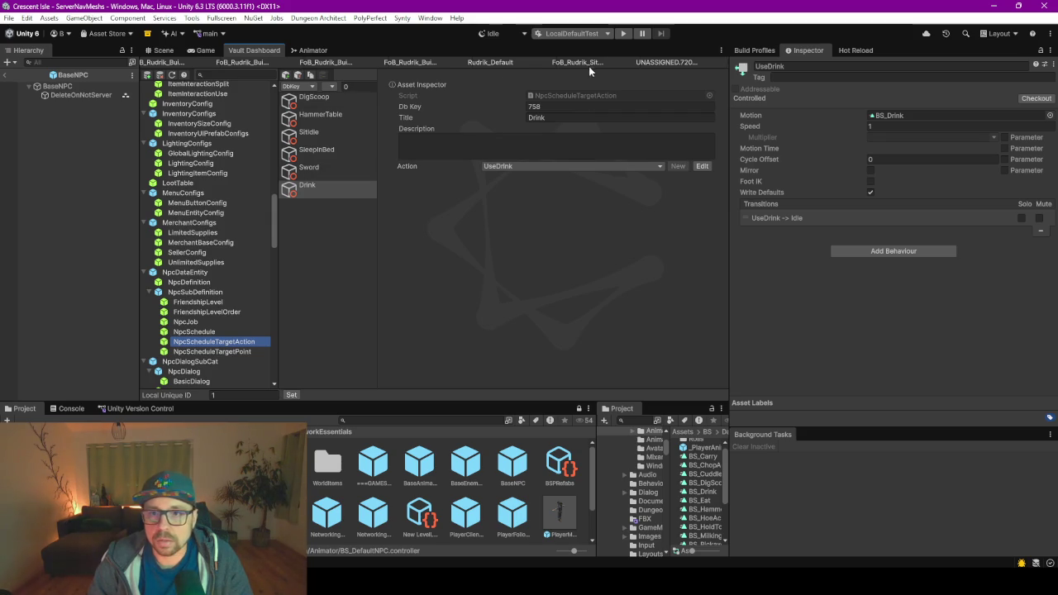
key("Down")
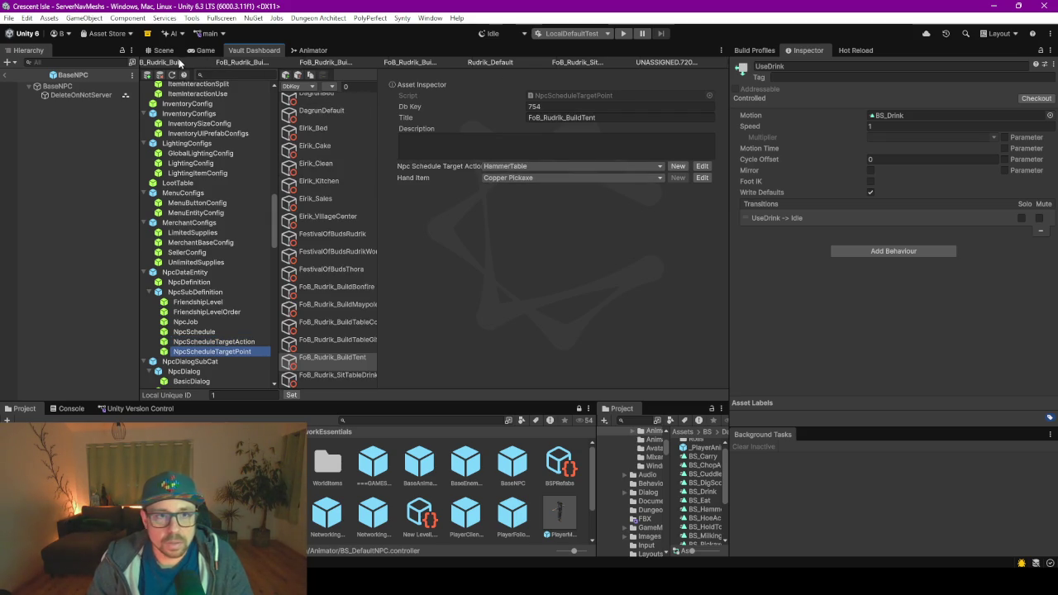
key("Up")
key("Up")
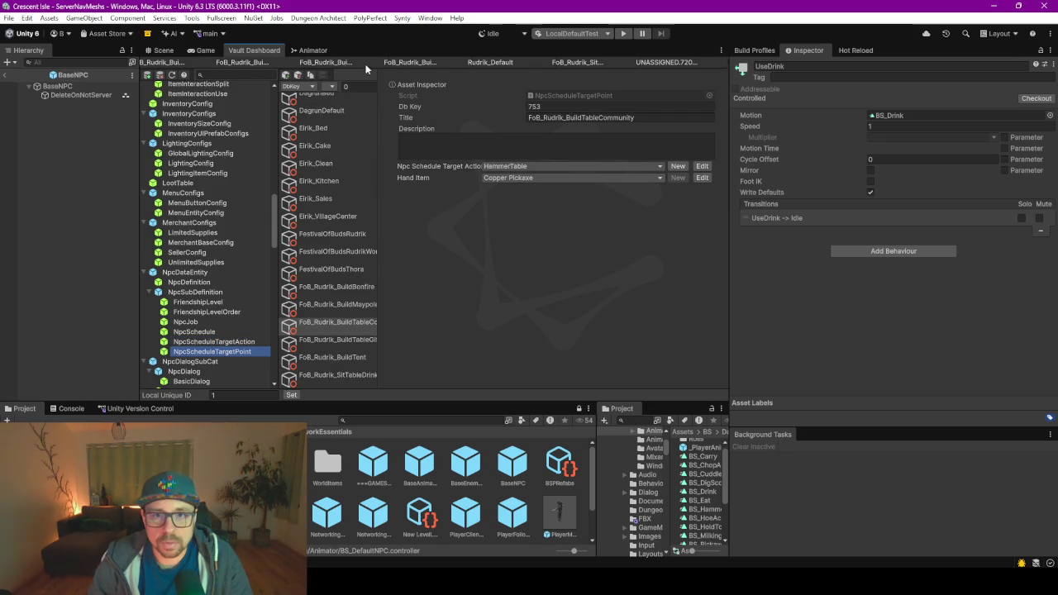
left_click(484, 62)
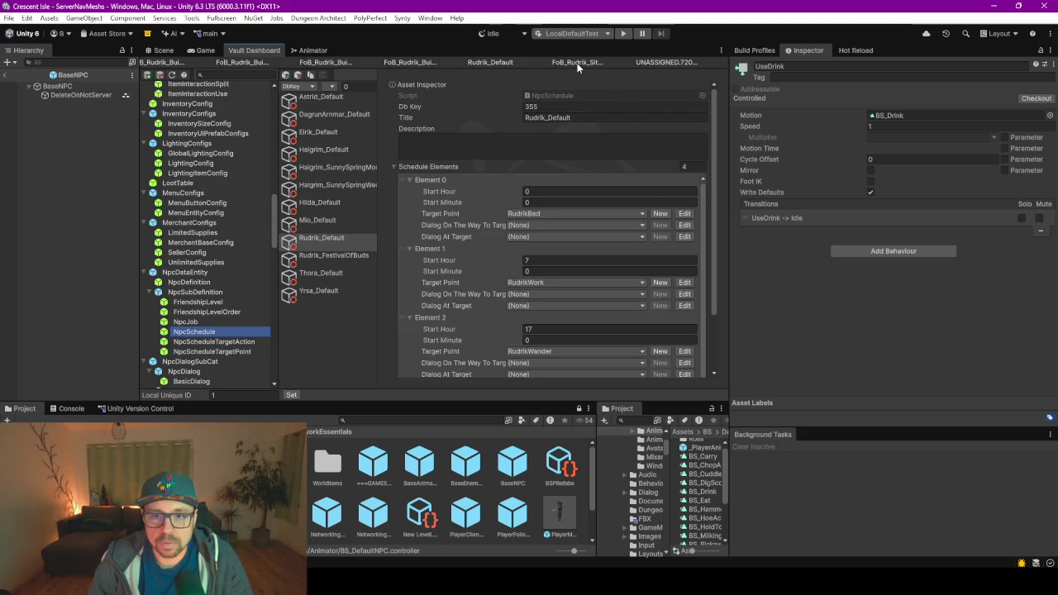
scroll(467, 296, "down", 3)
scroll(467, 296, "down", 1)
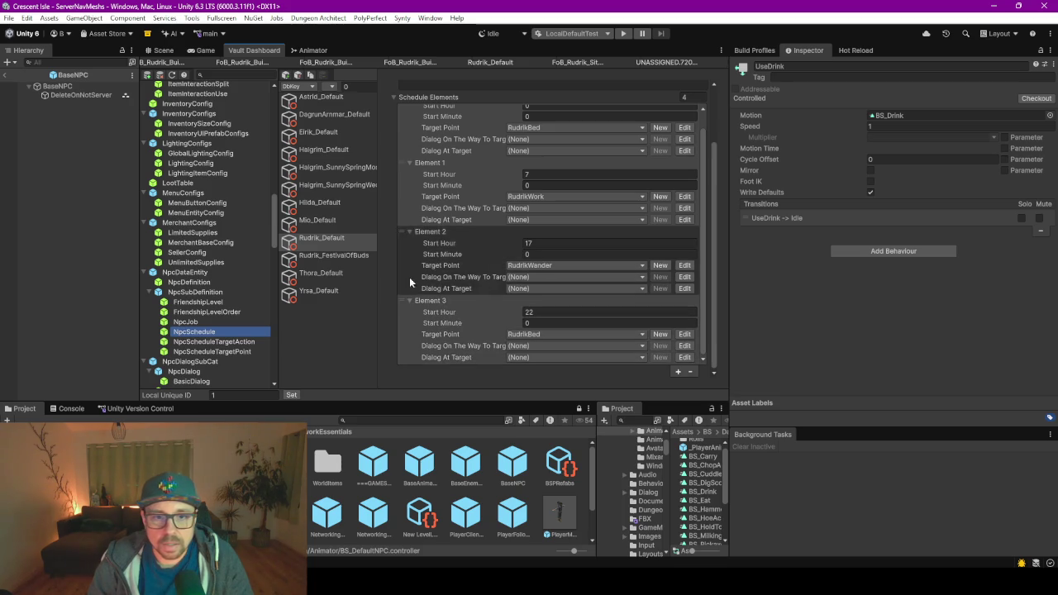
left_click(332, 255)
scroll(405, 236, "down", 5)
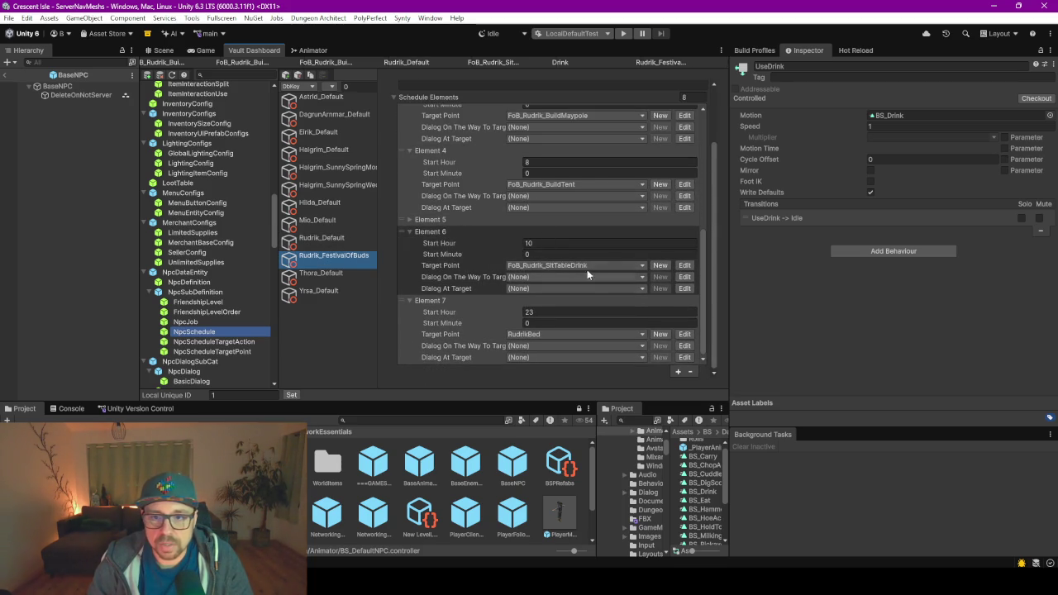
left_click(683, 266)
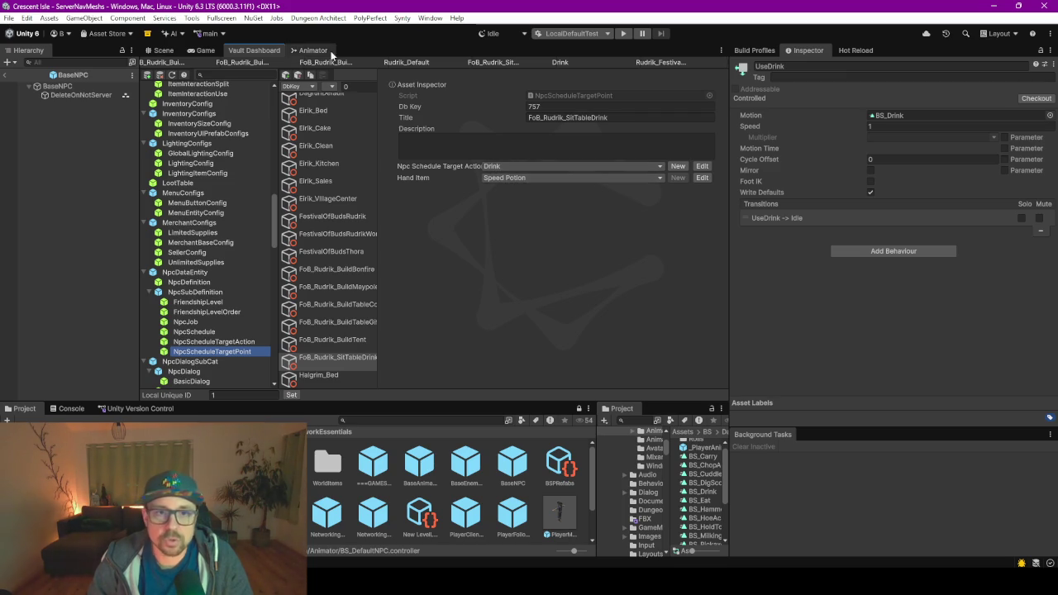
left_click(584, 66)
left_click(506, 65)
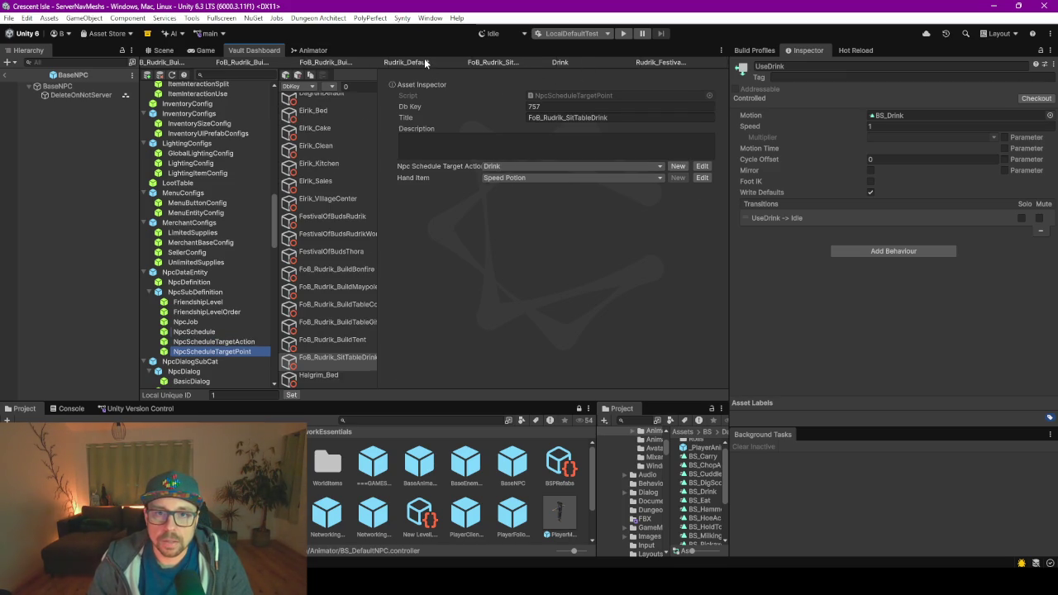
left_click(424, 61)
left_click(334, 258)
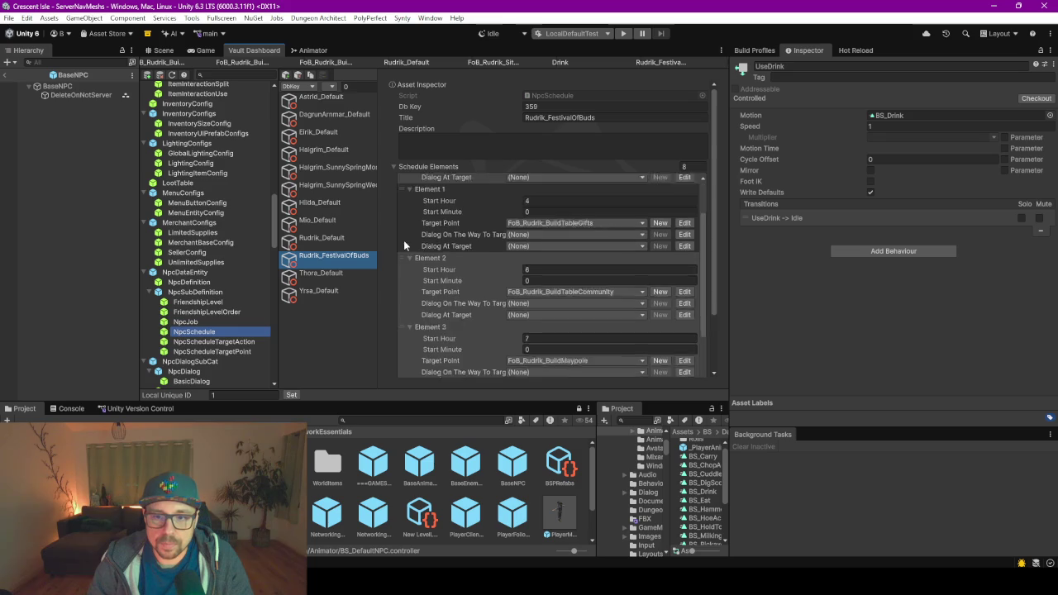
scroll(512, 285, "down", 3)
scroll(534, 310, "down", 1)
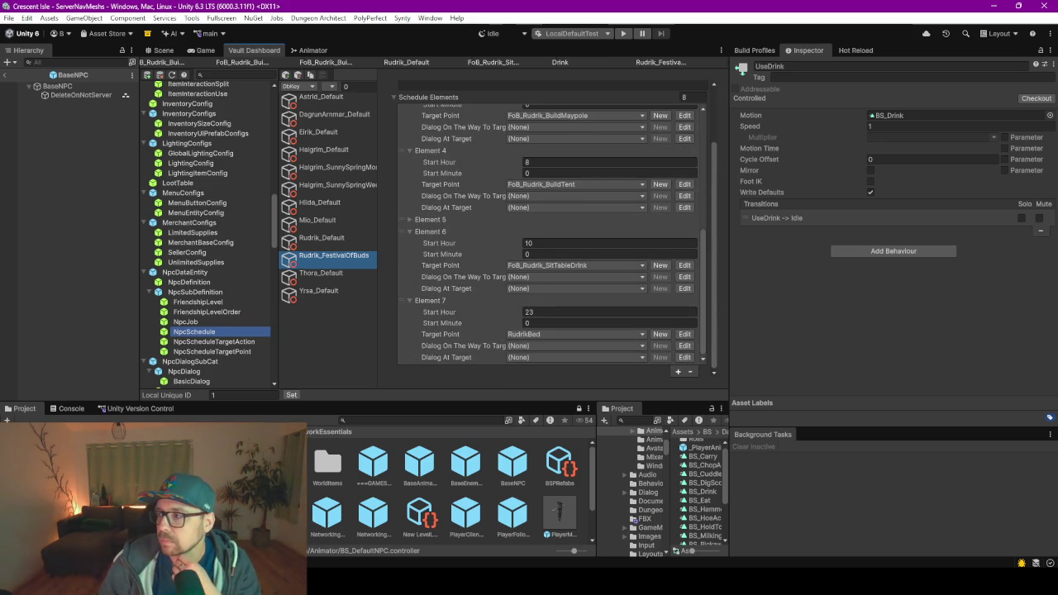
key("alt+Tab")
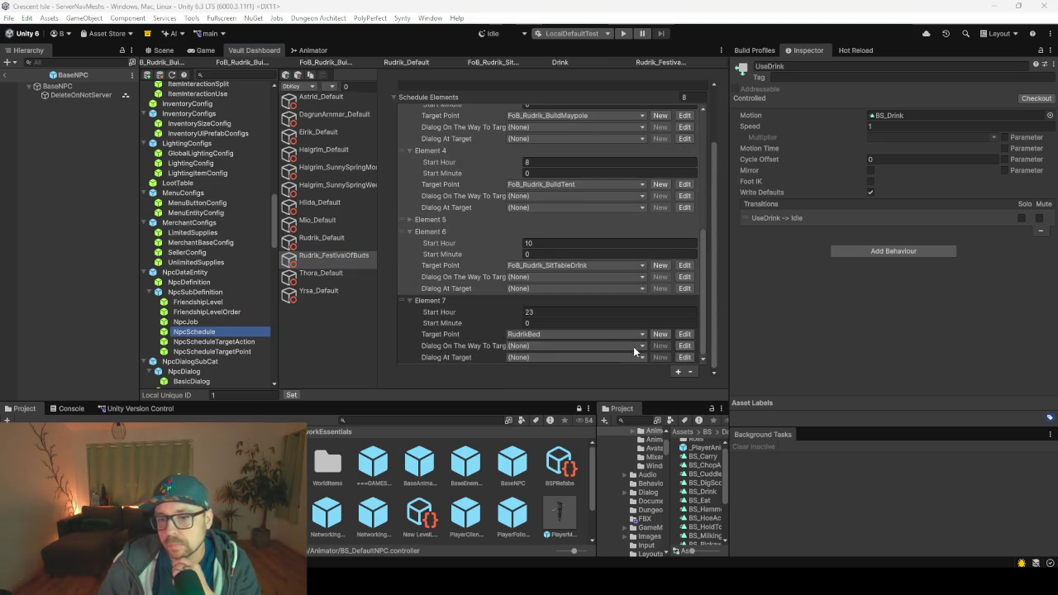
left_click(546, 252)
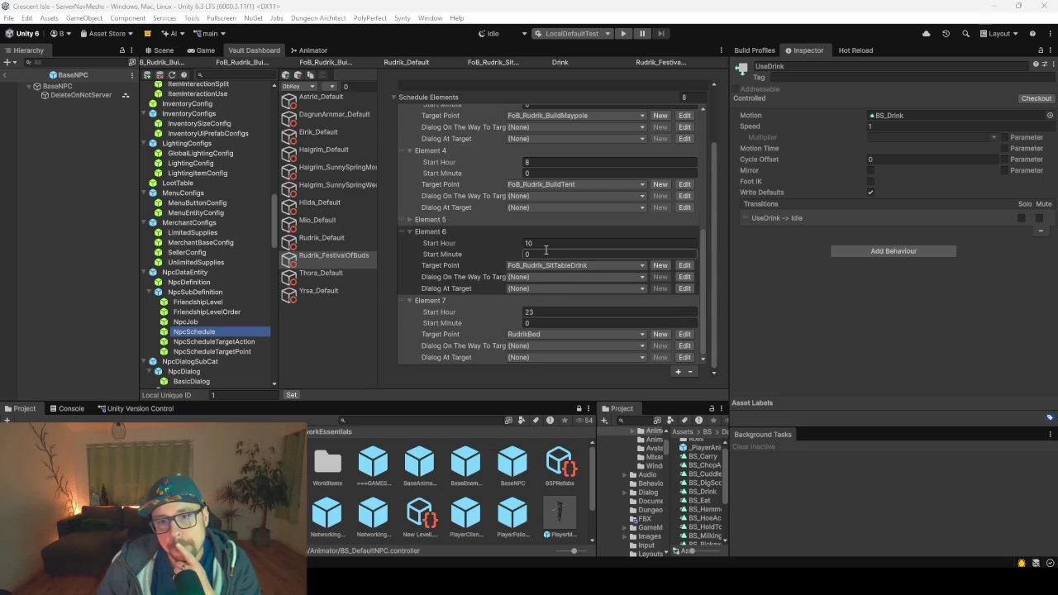
left_click(409, 184)
left_click(464, 273)
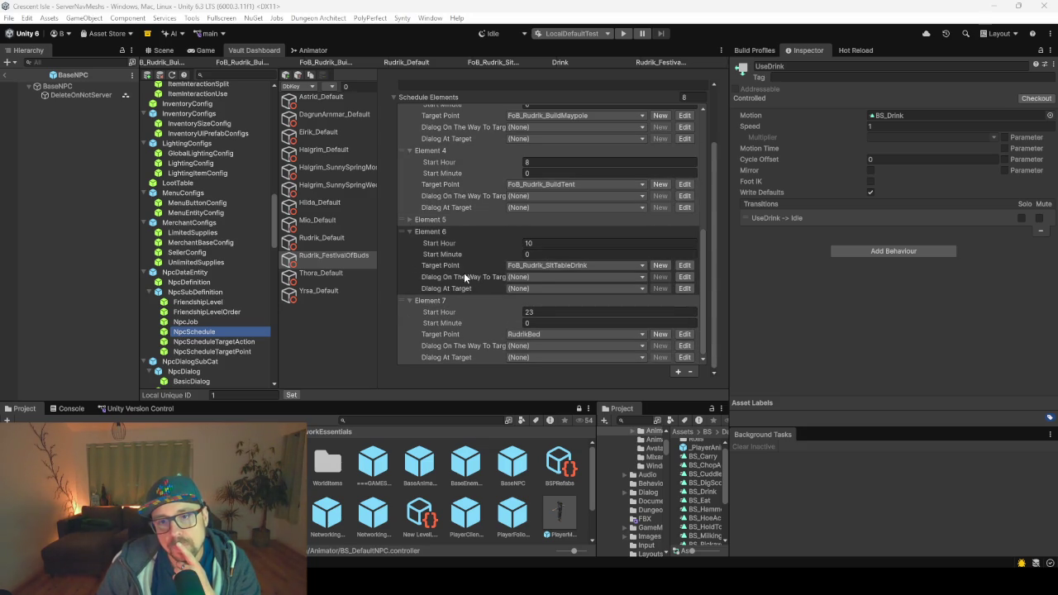
left_click(494, 244)
left_click(722, 245)
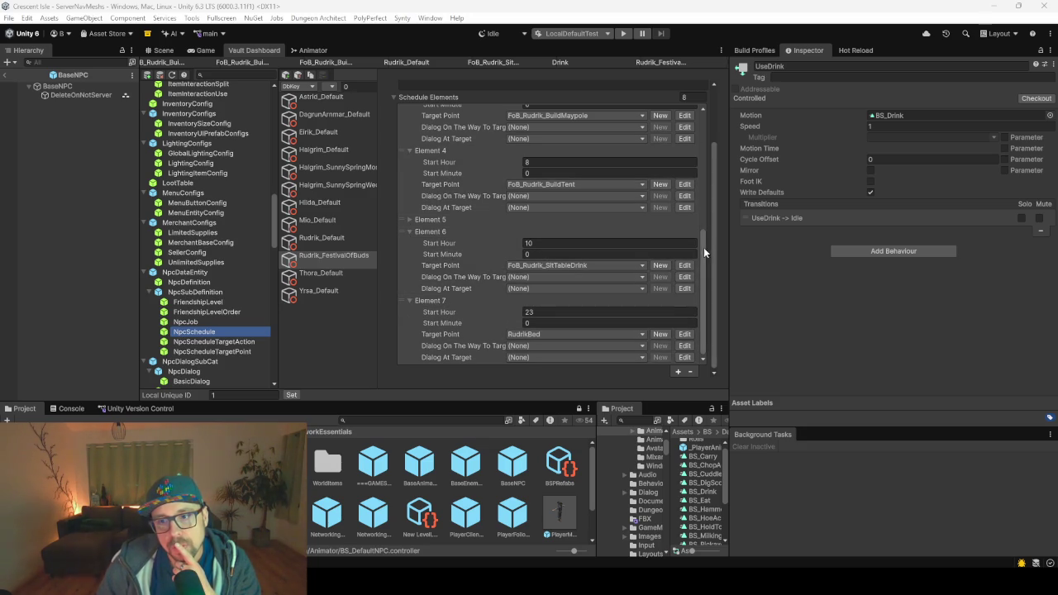
scroll(705, 248, "up", 2)
scroll(704, 272, "down", 2)
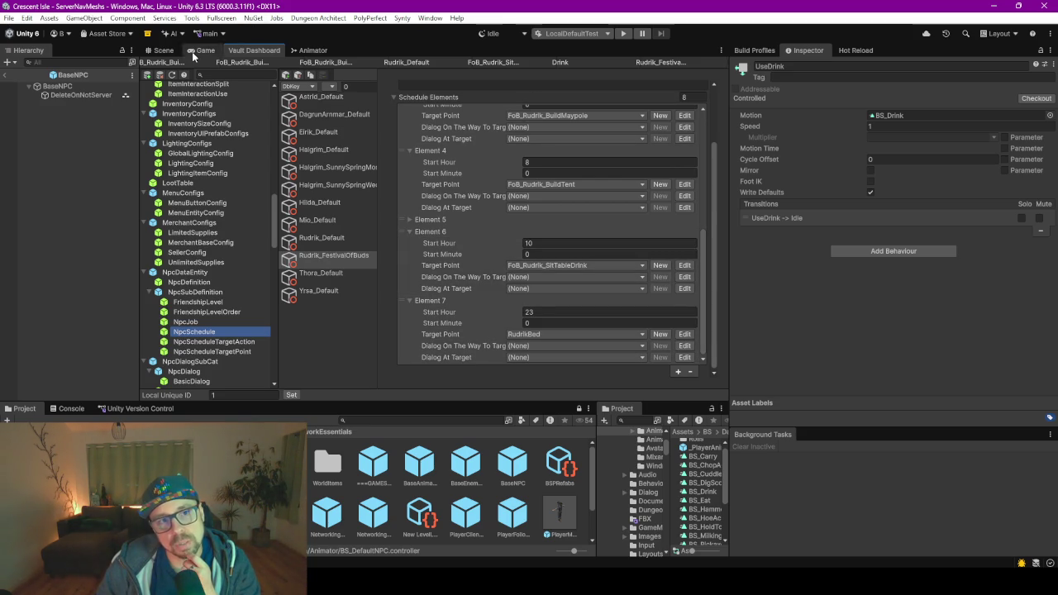
left_click(163, 50)
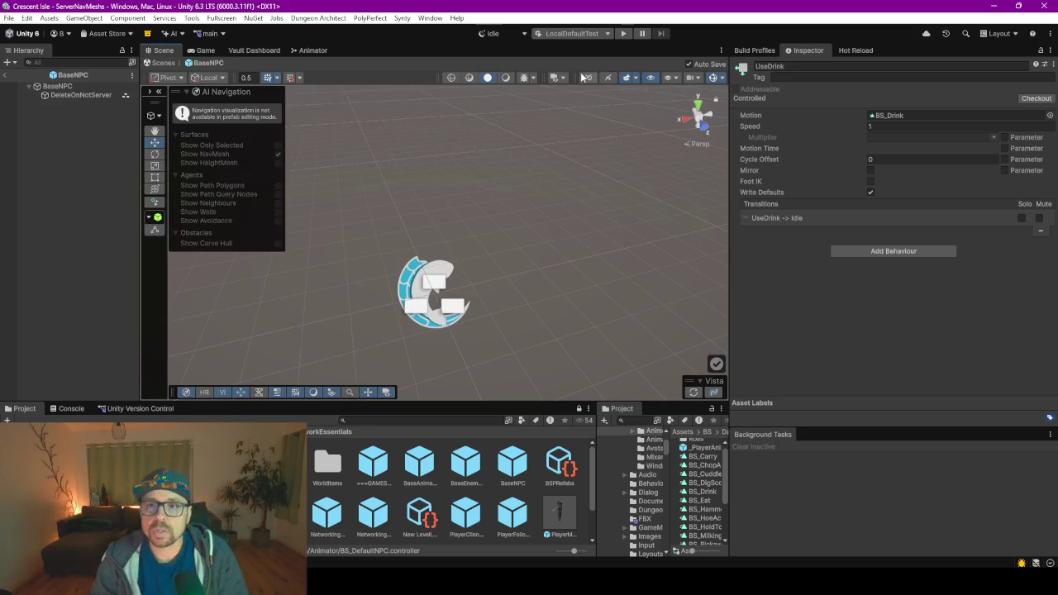
- Enter play mode and save the modified Network_FestivalOfBuds scene when prompted
left_click(624, 33)
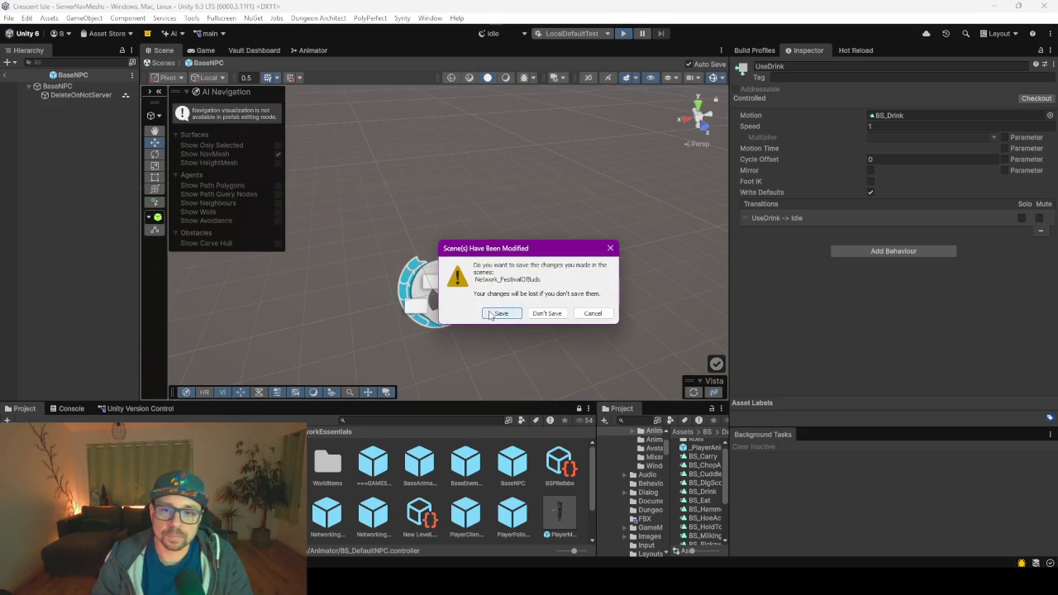
left_click(491, 314)
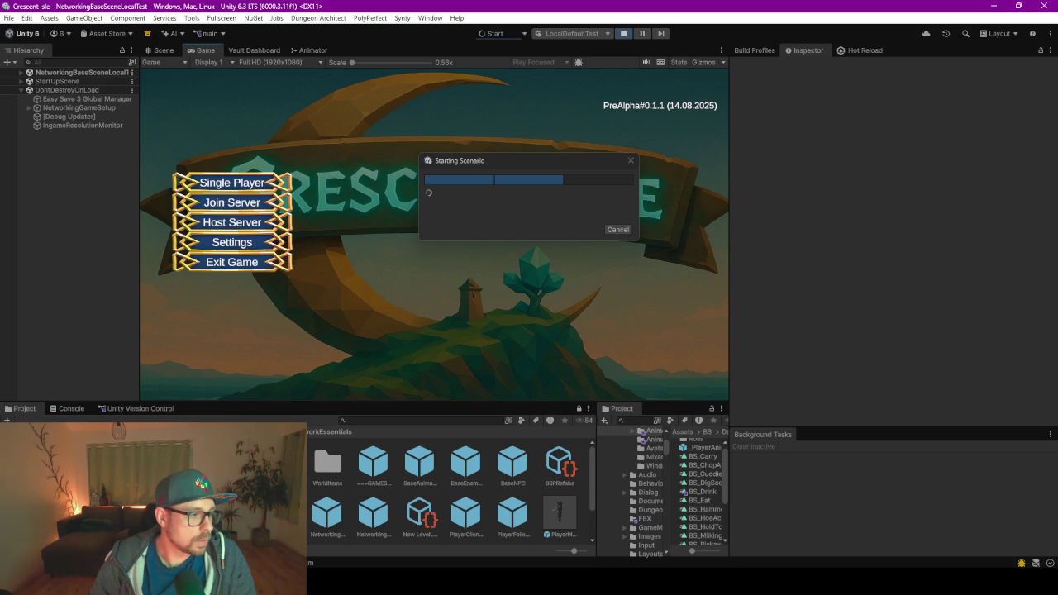
- Load a Single Player save slot and start the game with the chosen character
left_click(242, 184)
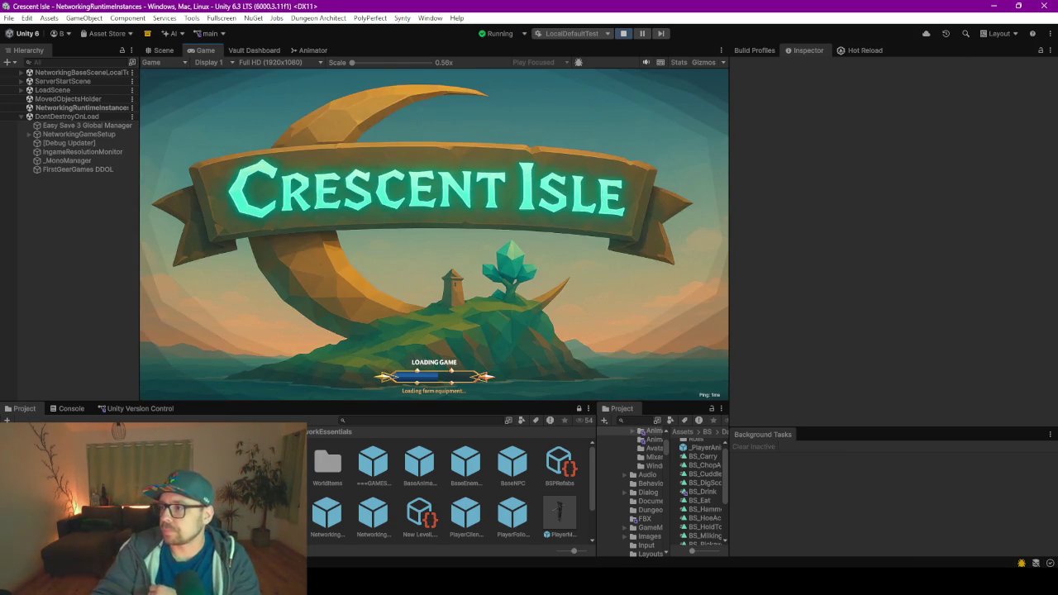
left_click(404, 130)
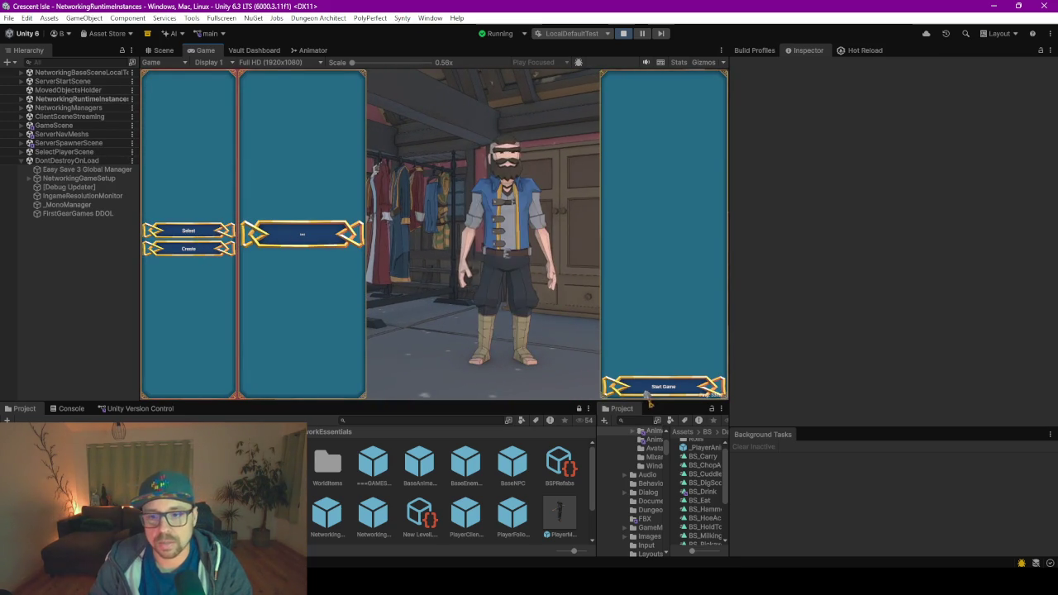
left_click(653, 386)
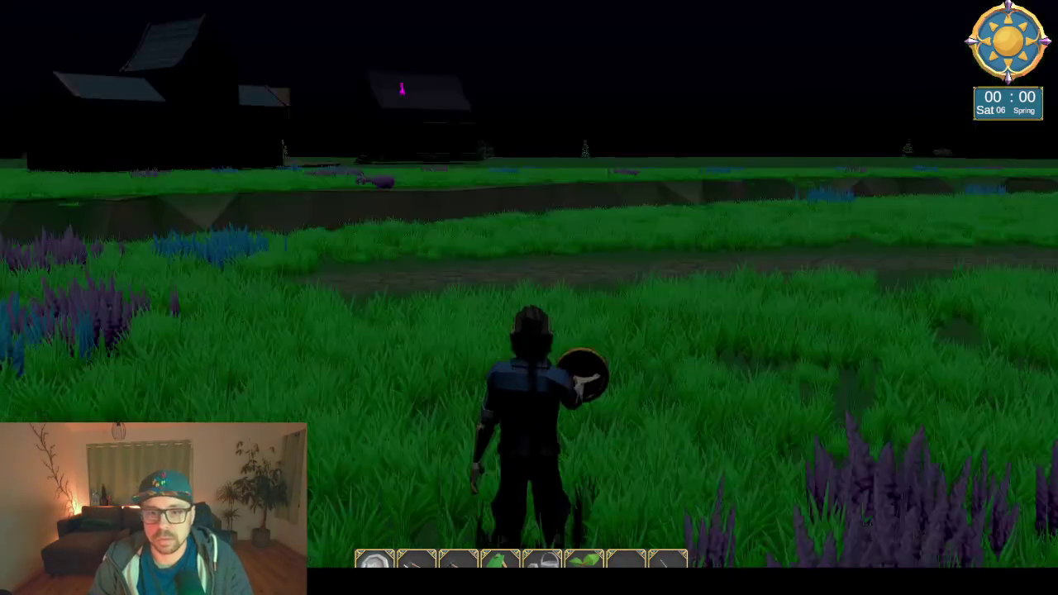
- Dock the game view back in the editor and inspect the schedule target point error in the Console
key("alt+Tab")
key("F11")
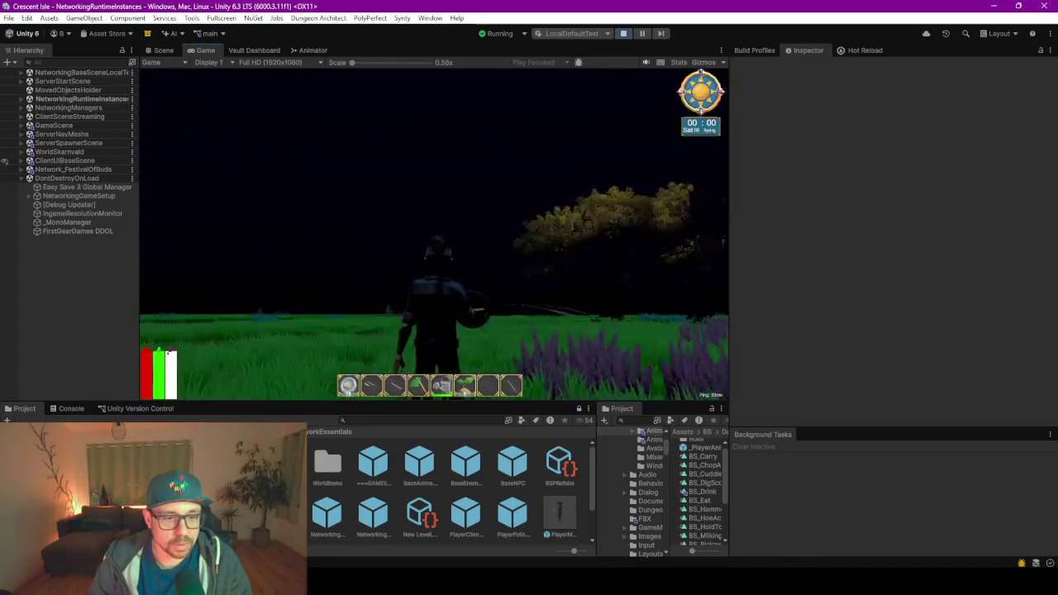
left_click(71, 408)
left_click(446, 449)
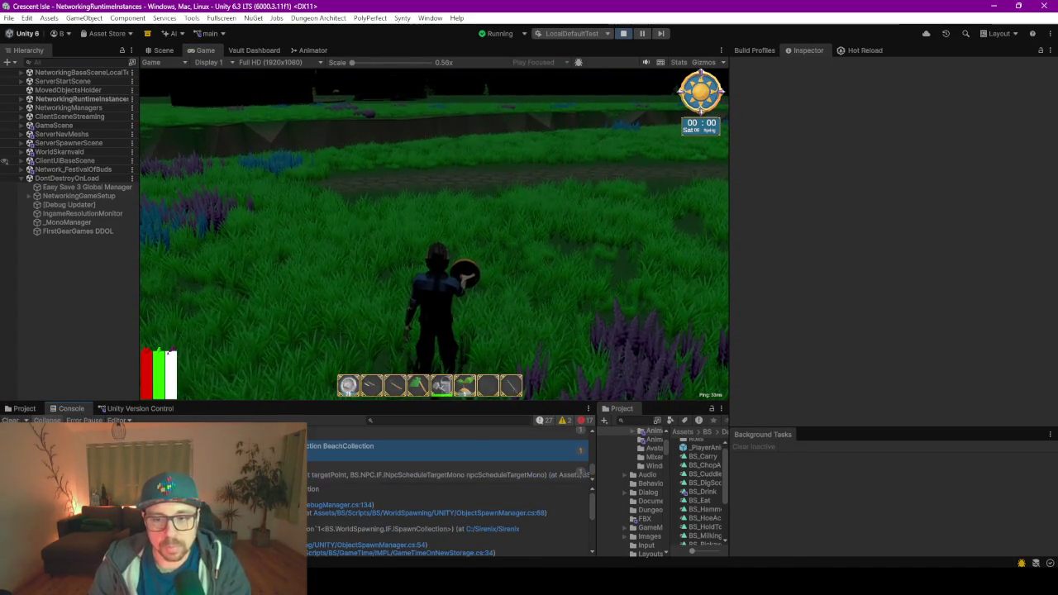
- Ping the erroring object, widen the Hierarchy, and select the BuildMaypole target point
left_click(447, 477)
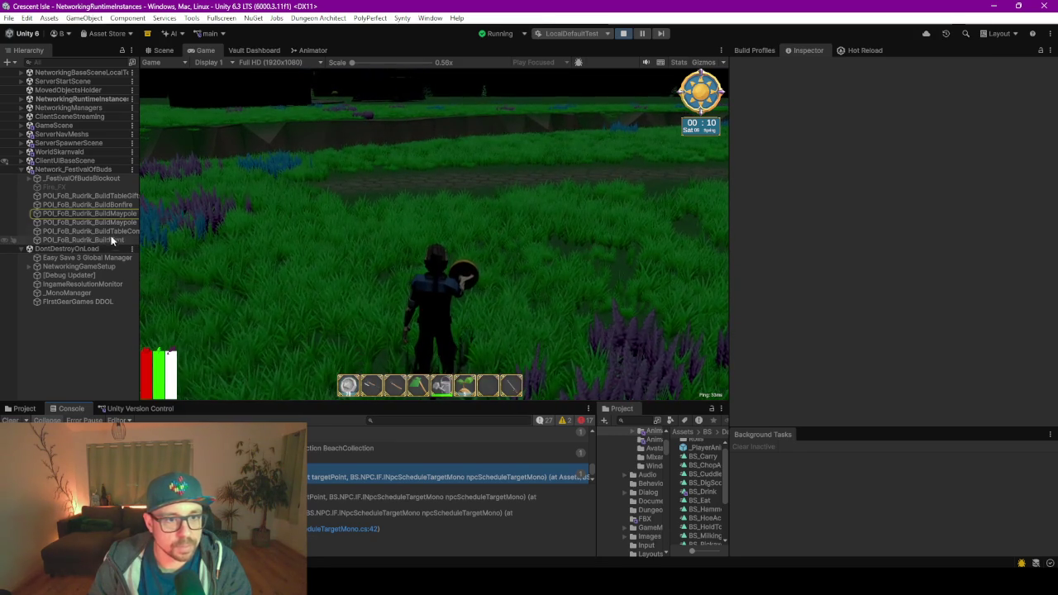
left_click_drag(138, 210, 181, 210)
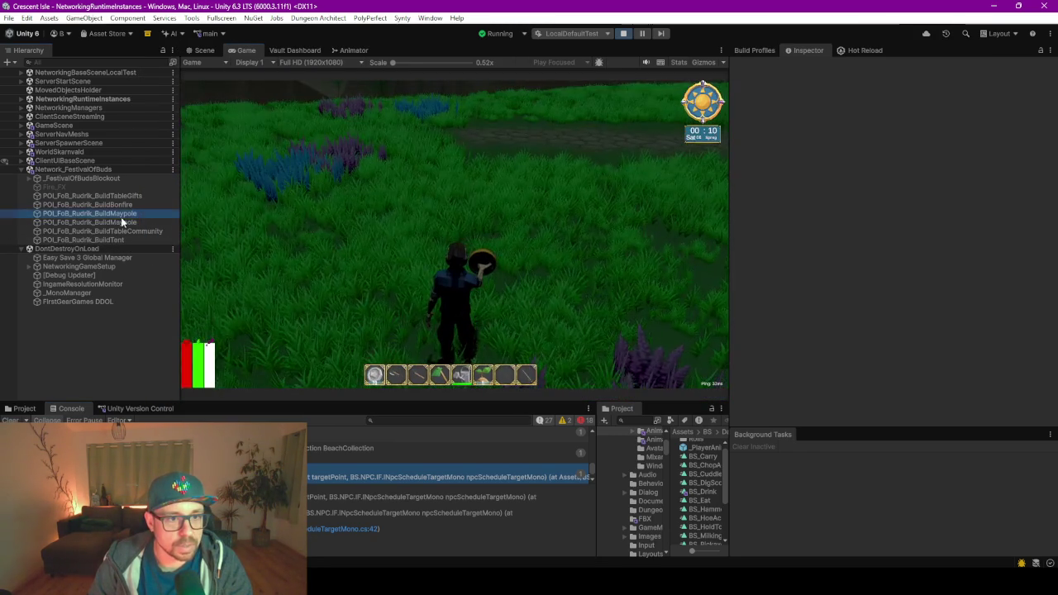
left_click(121, 214)
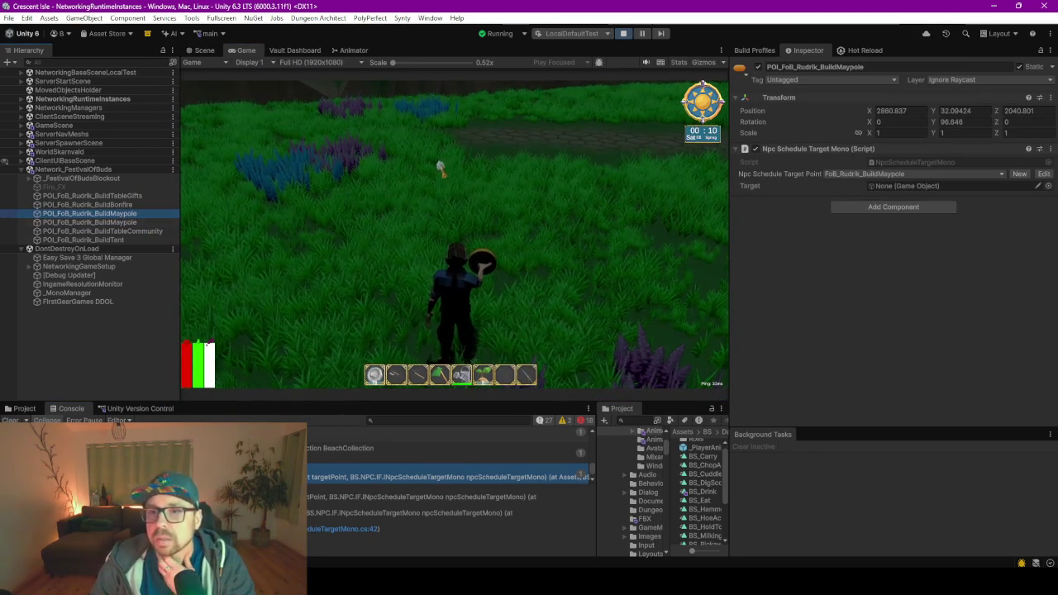
- Frame the BuildMaypole point and select the second, duplicate POI_FoB_Rudrik_BuildMaypole
left_click(215, 190)
double_click(121, 213)
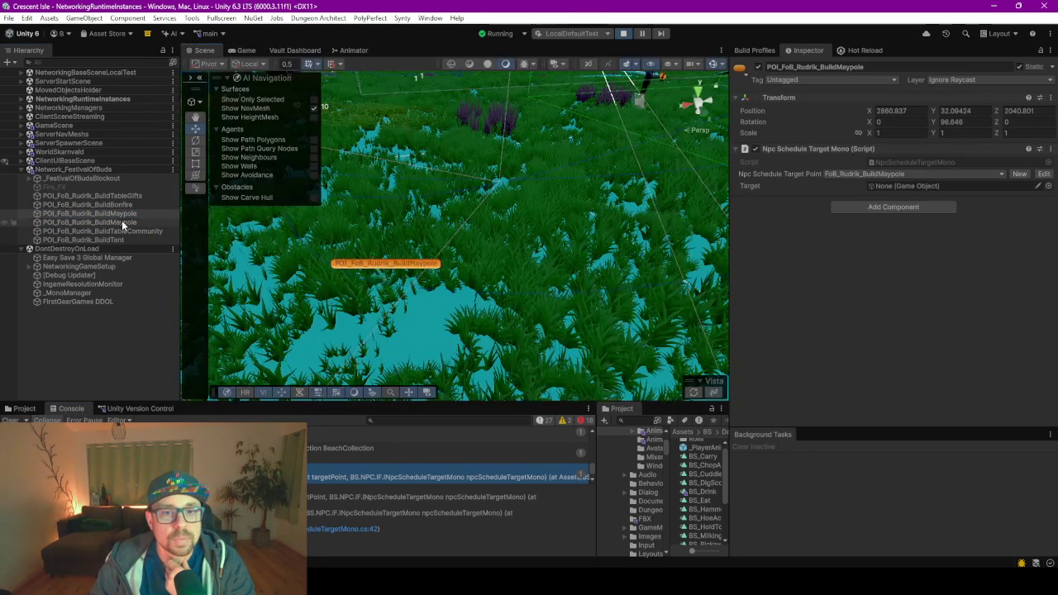
scroll(461, 177, "down", 5)
scroll(461, 198, "up", 5)
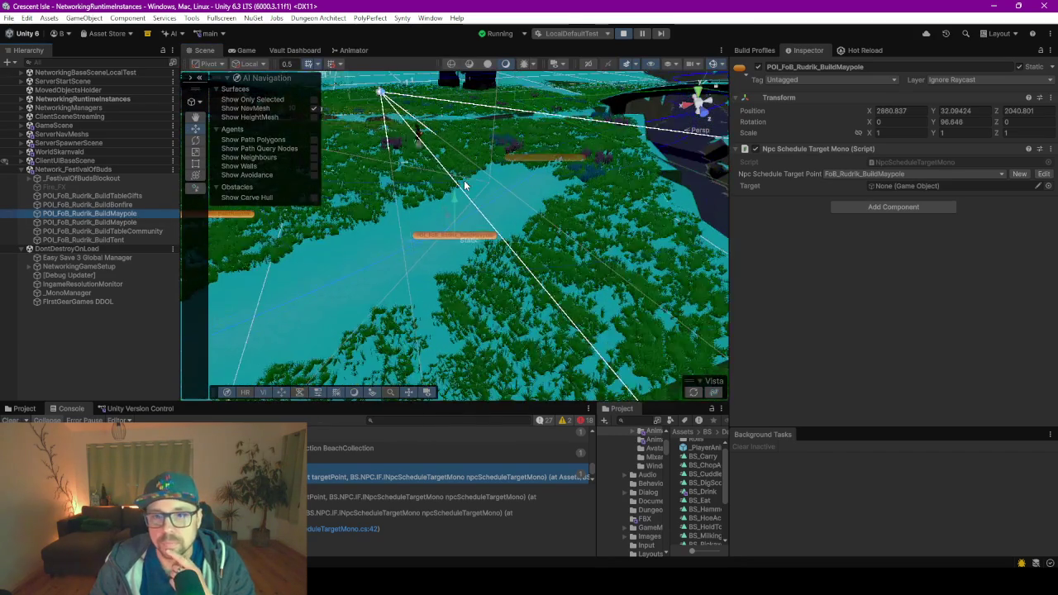
double_click(116, 222)
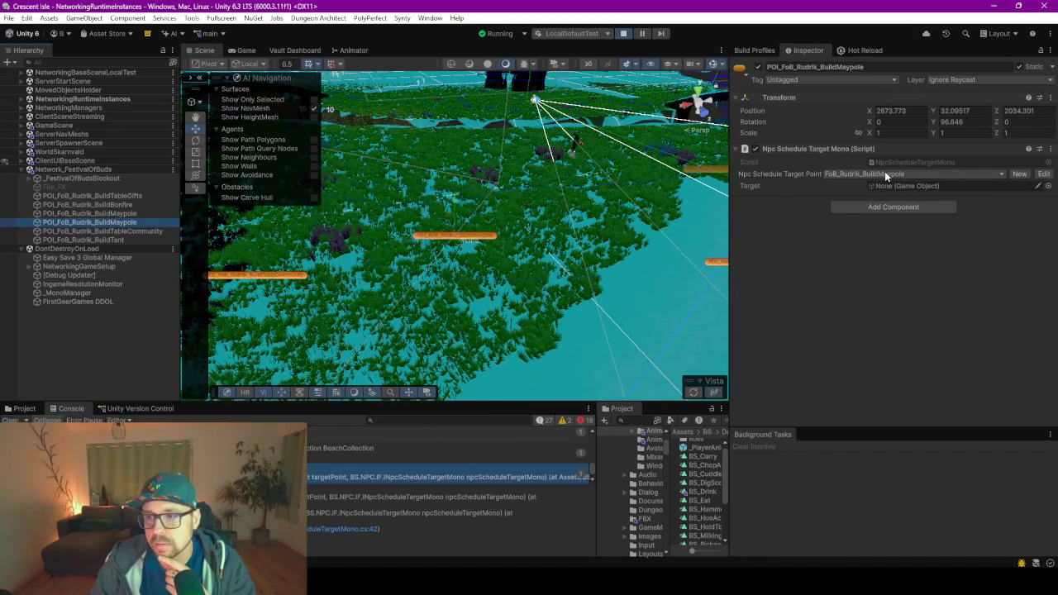
- Set its Npc Schedule Target Point to FoB_Rudrik_SitTableDrink using the picker search 'fob'
left_click(885, 172)
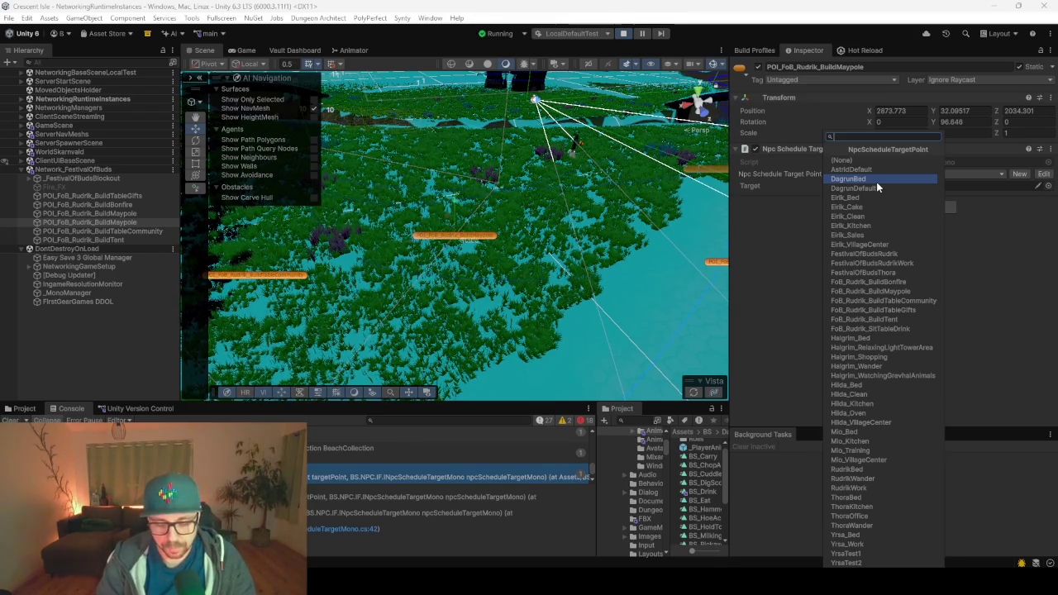
type("fob")
key("Down")
key("Down")
key("Down")
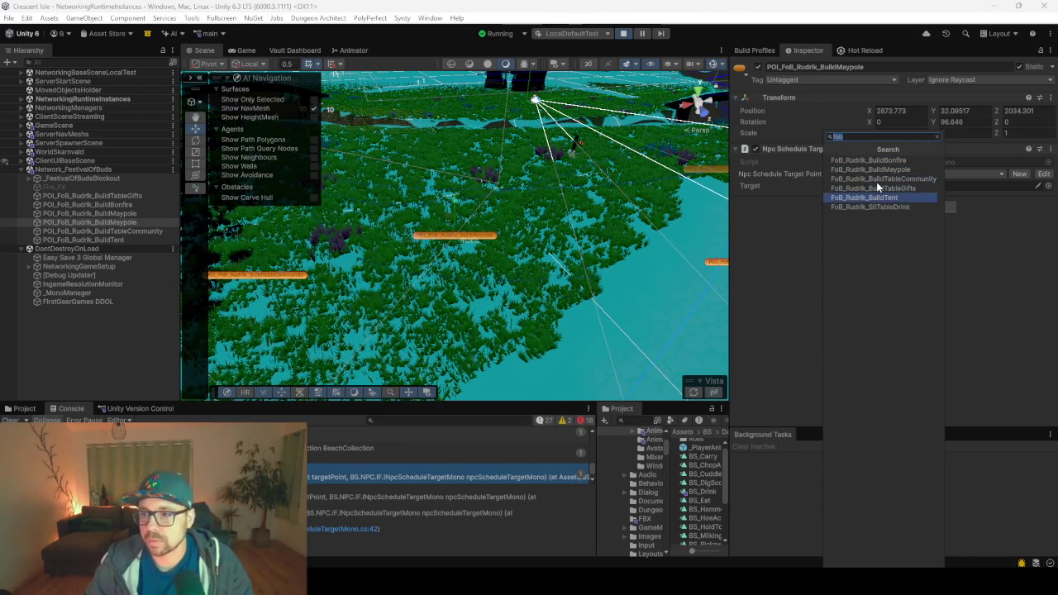
key("Return")
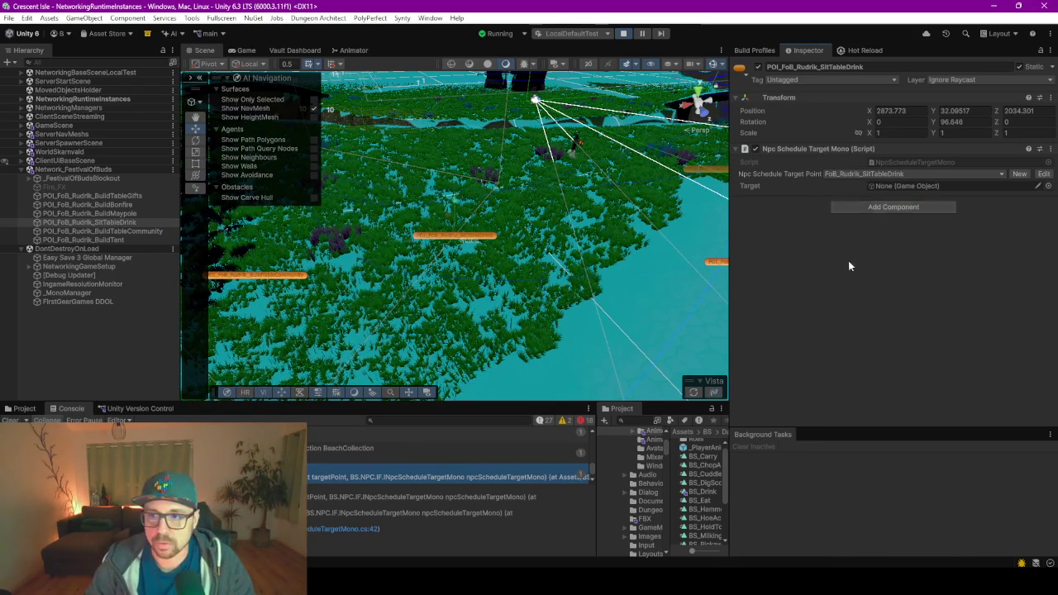
- Open the NpcScheduleTargetMono script in the code editor, then return to Unity
left_click(883, 163)
double_click(884, 162)
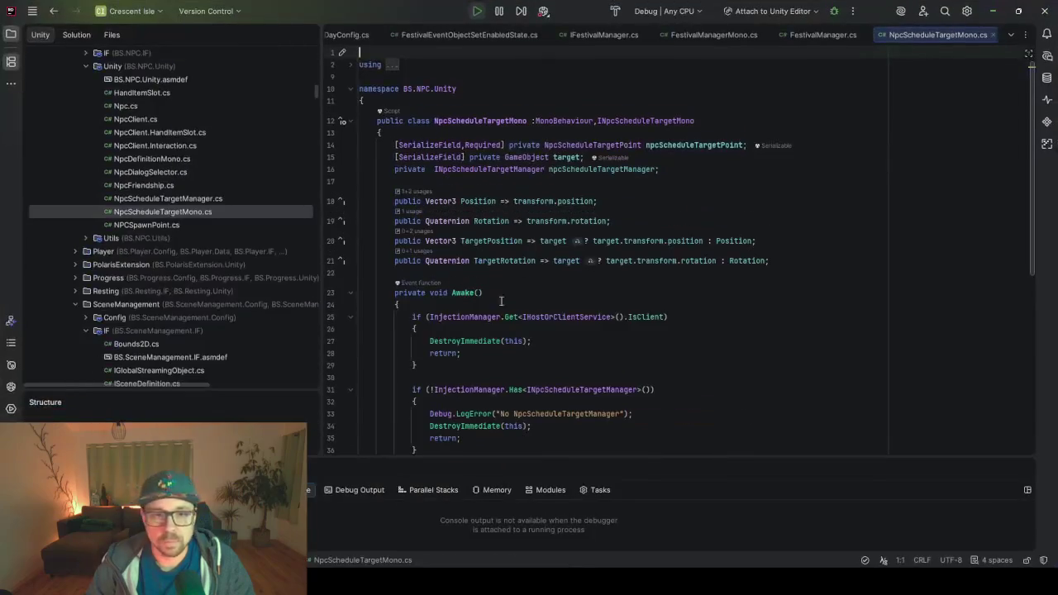
left_click(993, 11)
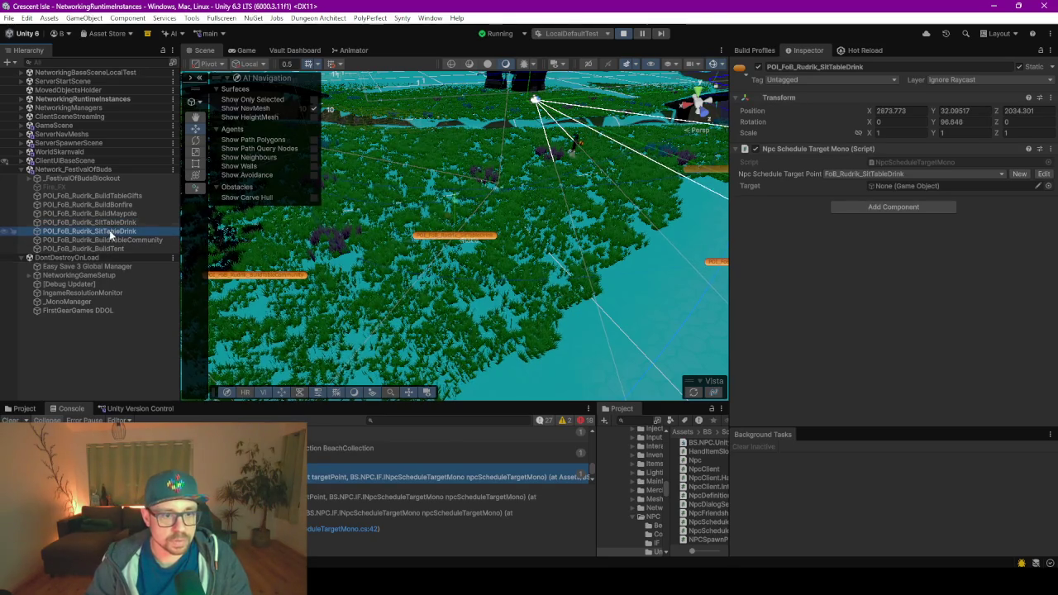
- Back in the running game, set the debug Hour to 4 and resume play
left_click(111, 223)
left_click(115, 232)
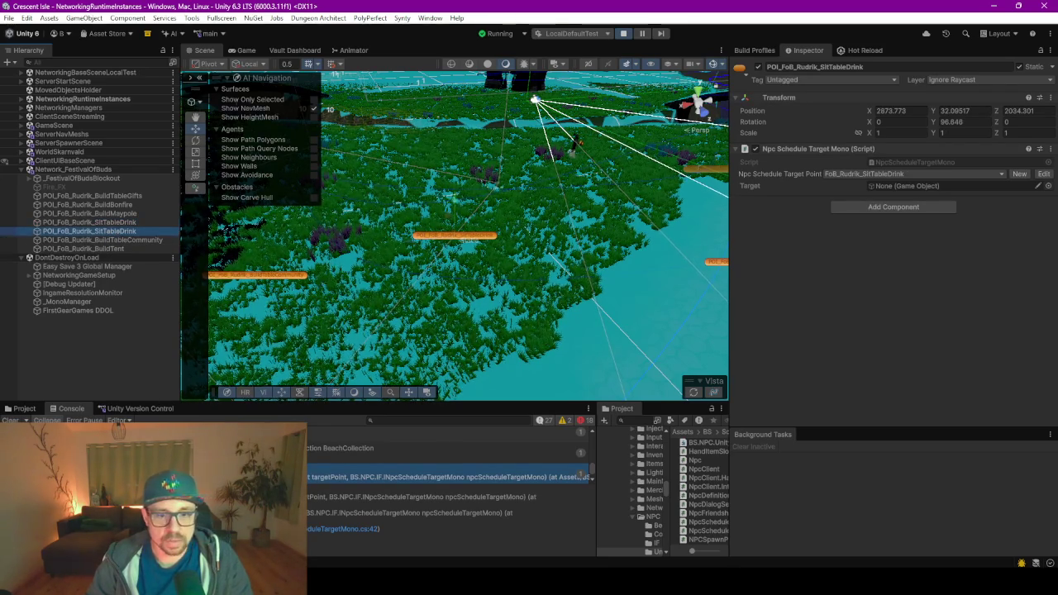
left_click(245, 50)
key("Escape")
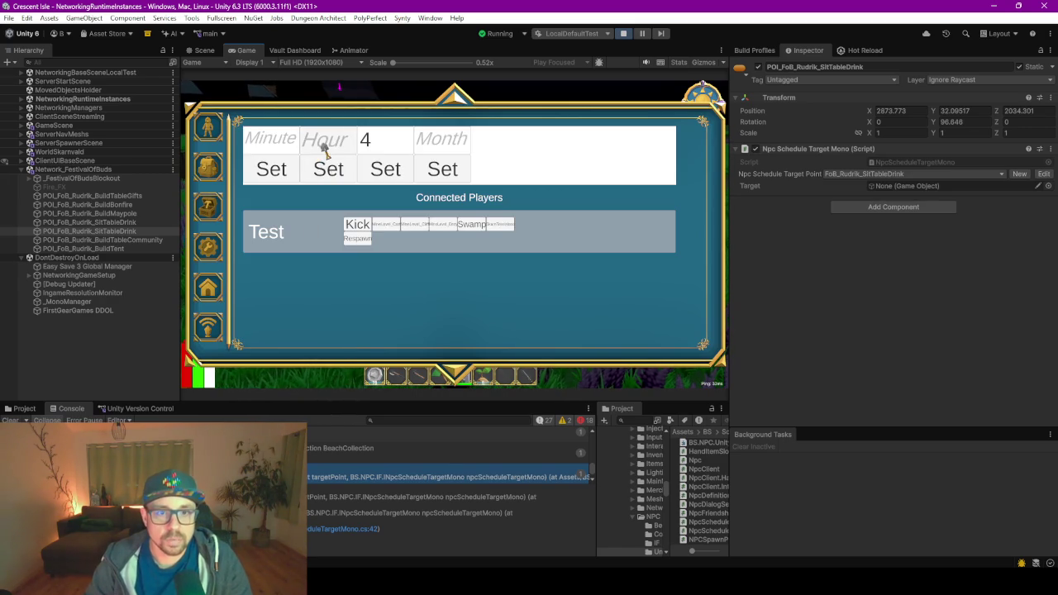
left_click(327, 140)
type("4")
left_click(328, 168)
key("Escape")
- Run the character forward through the grass toward the village houses
key("w")
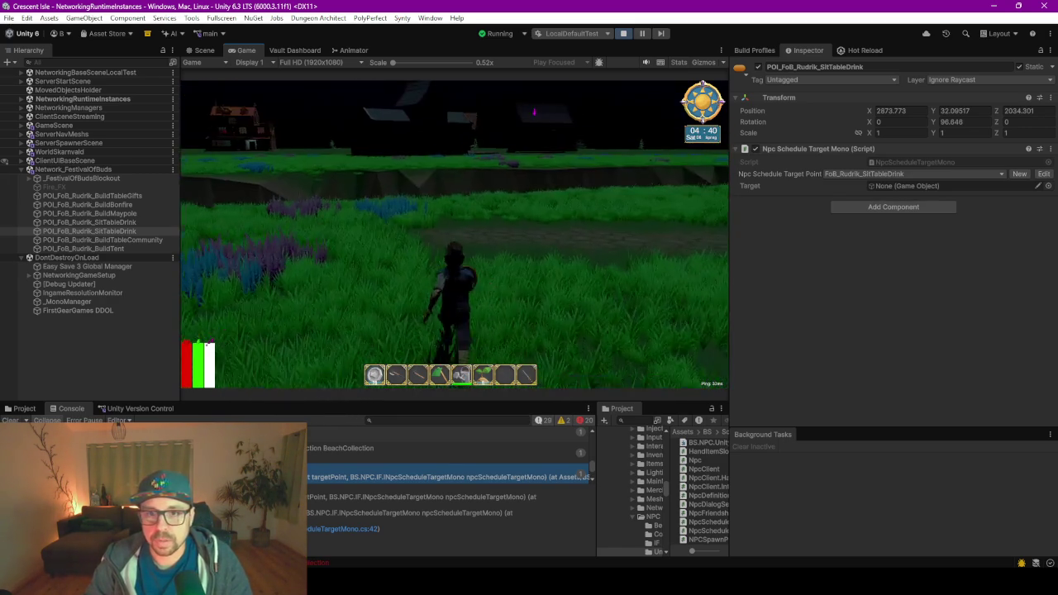
key("w")
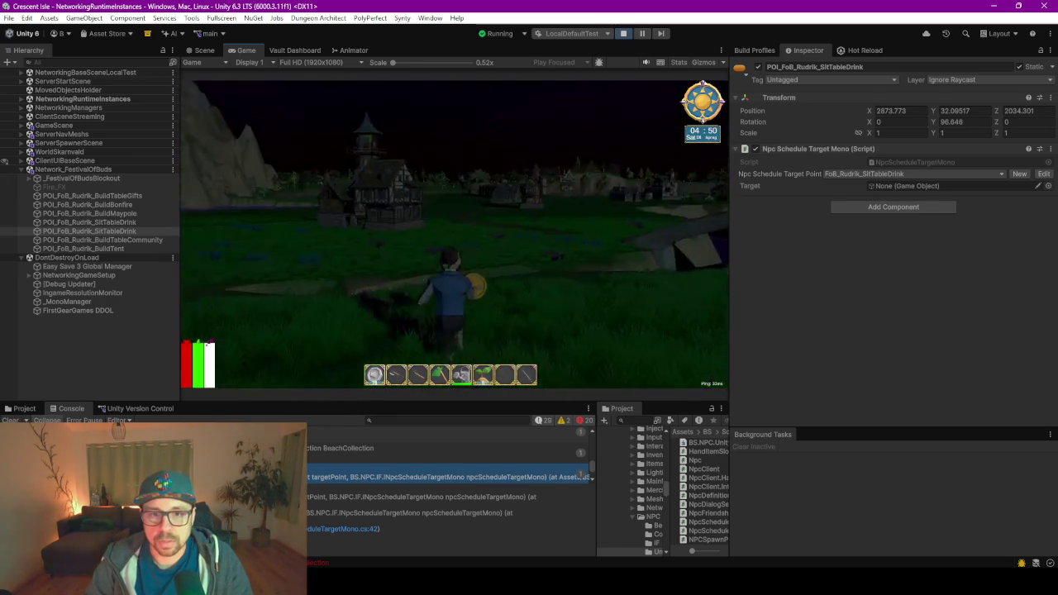
key("w")
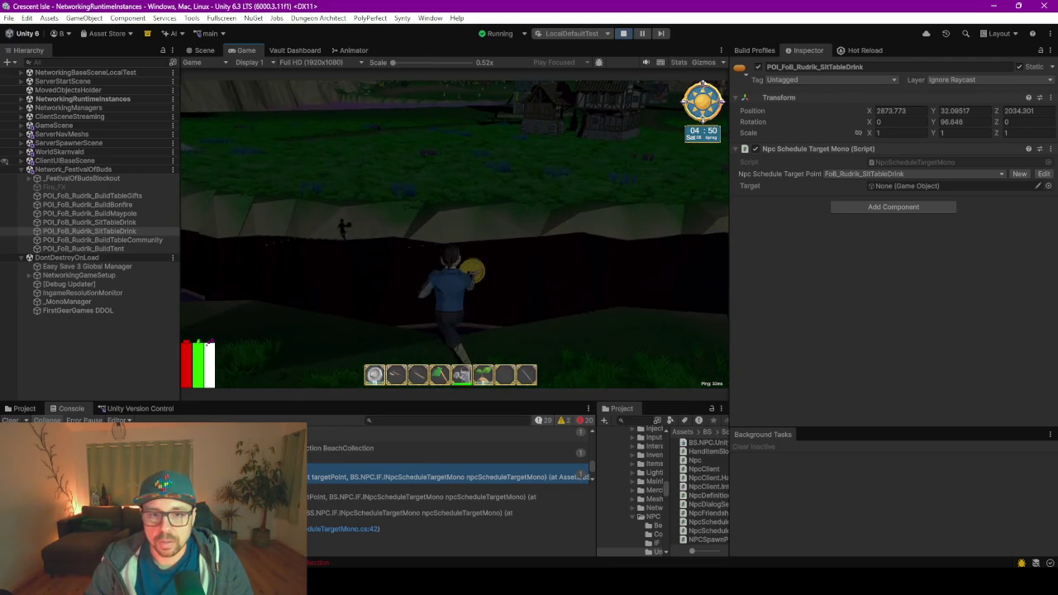
key("w")
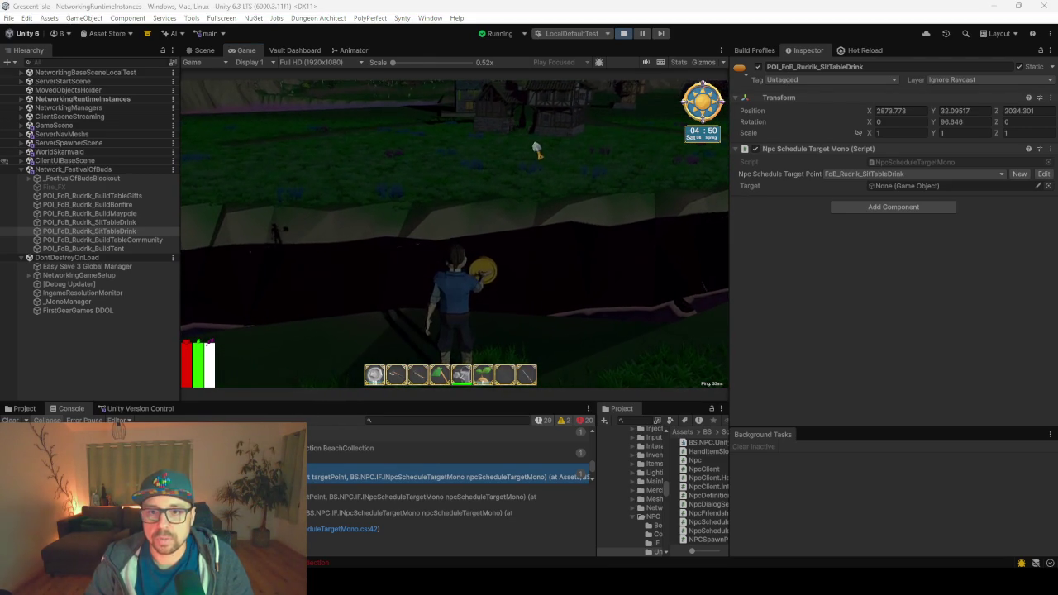
- Reopen the debug time panel, set Minute to 2, and resume play
left_click(506, 191)
key("Escape")
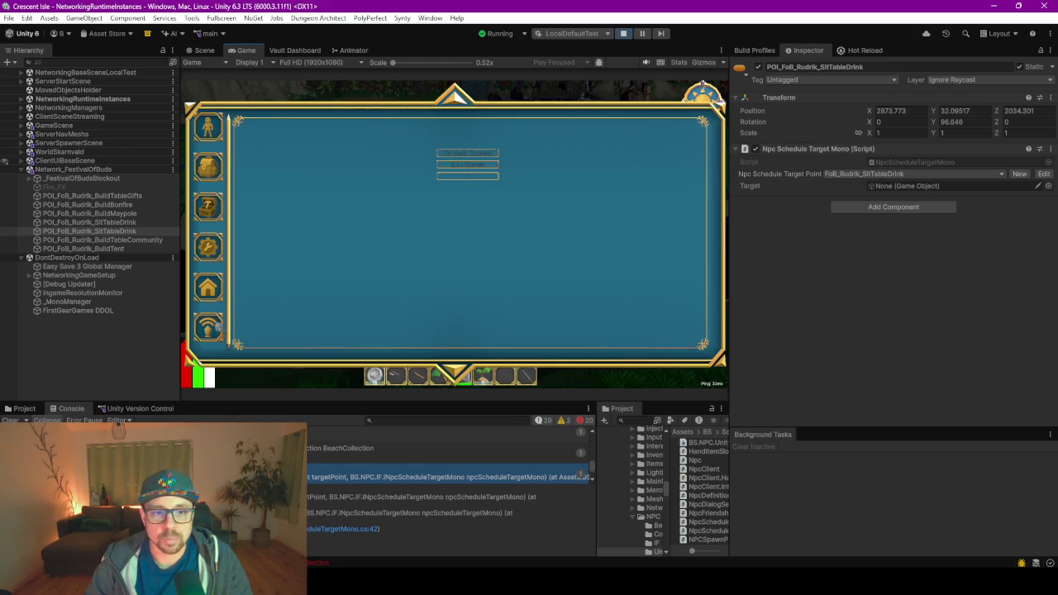
left_click(215, 327)
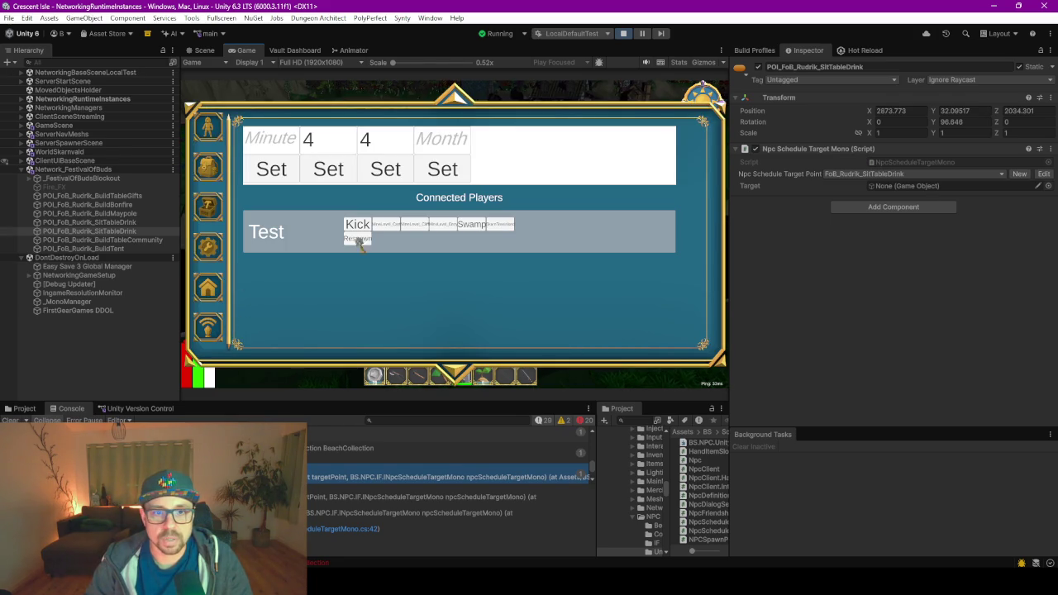
left_click(288, 147)
type("2")
left_click(277, 170)
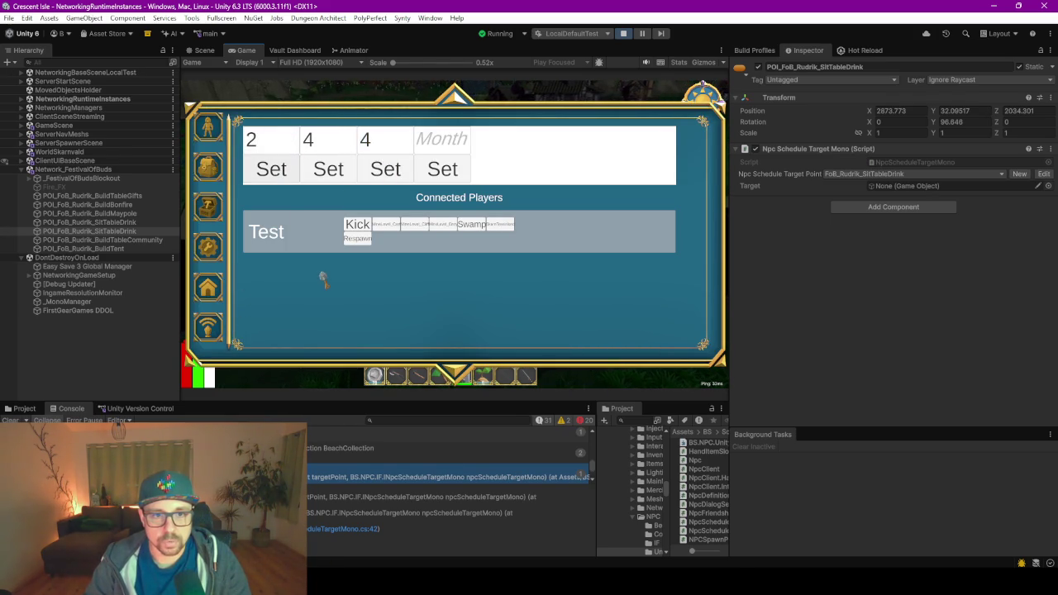
key("Escape")
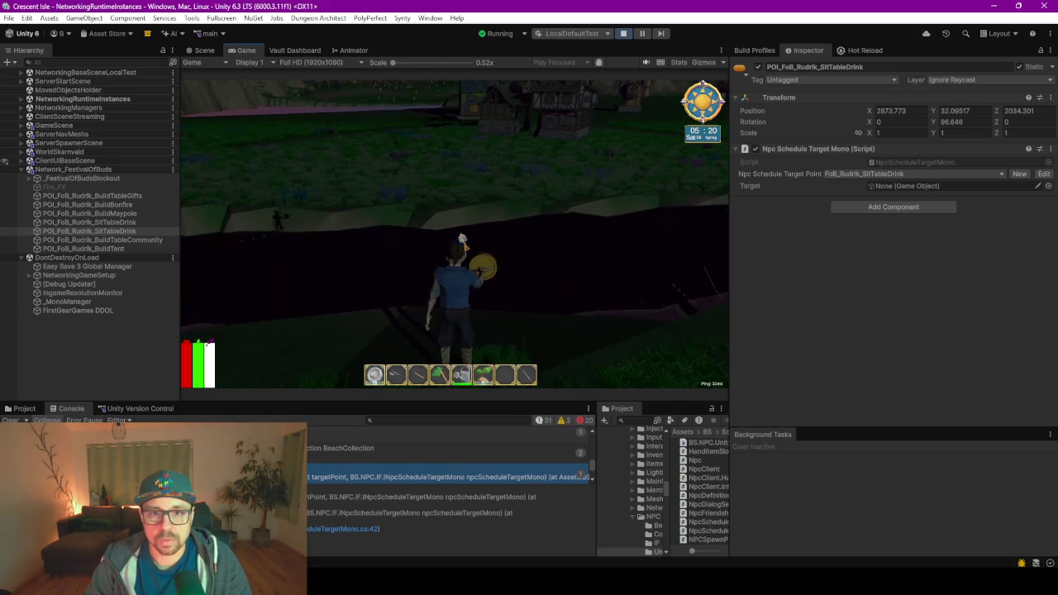
- Reapply the hour value in the debug panel and resume play
key("Escape")
left_click(329, 169)
key("Escape")
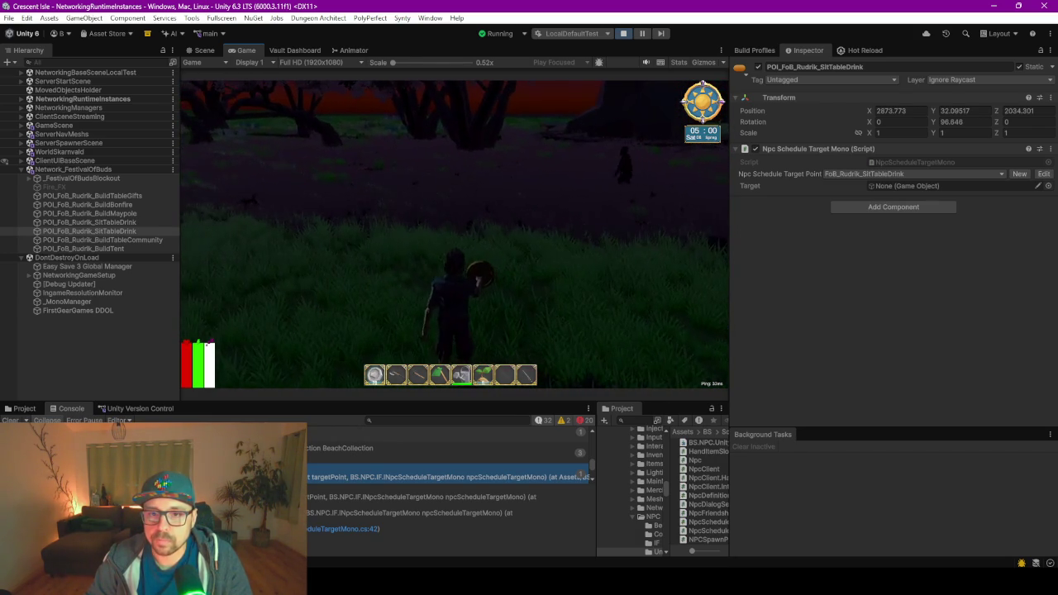
- Maximise the Game view and run across the meadow to the stone path by the fence
key("F10")
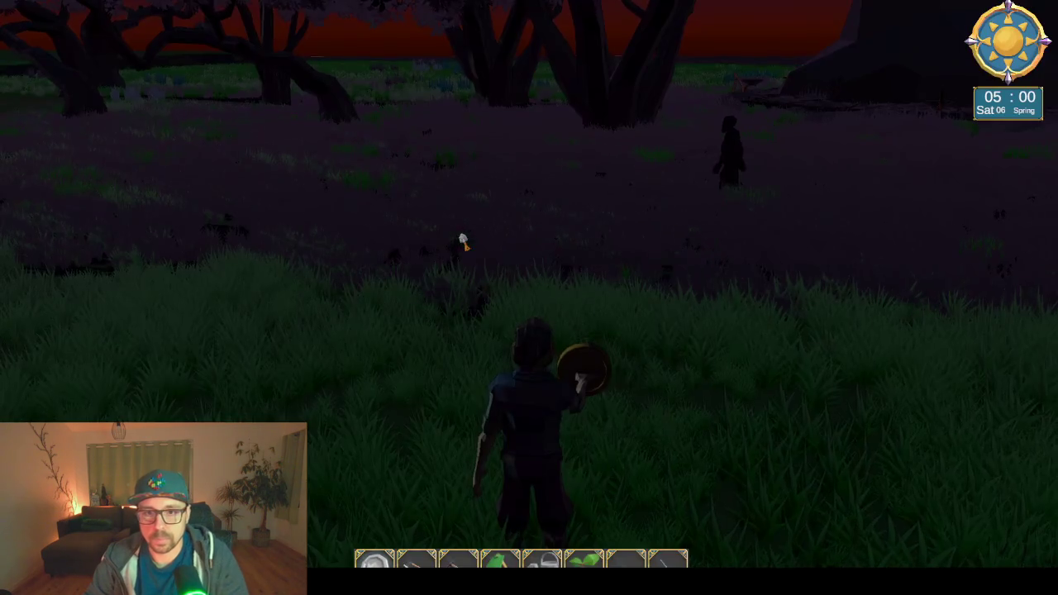
key("w")
key("w")
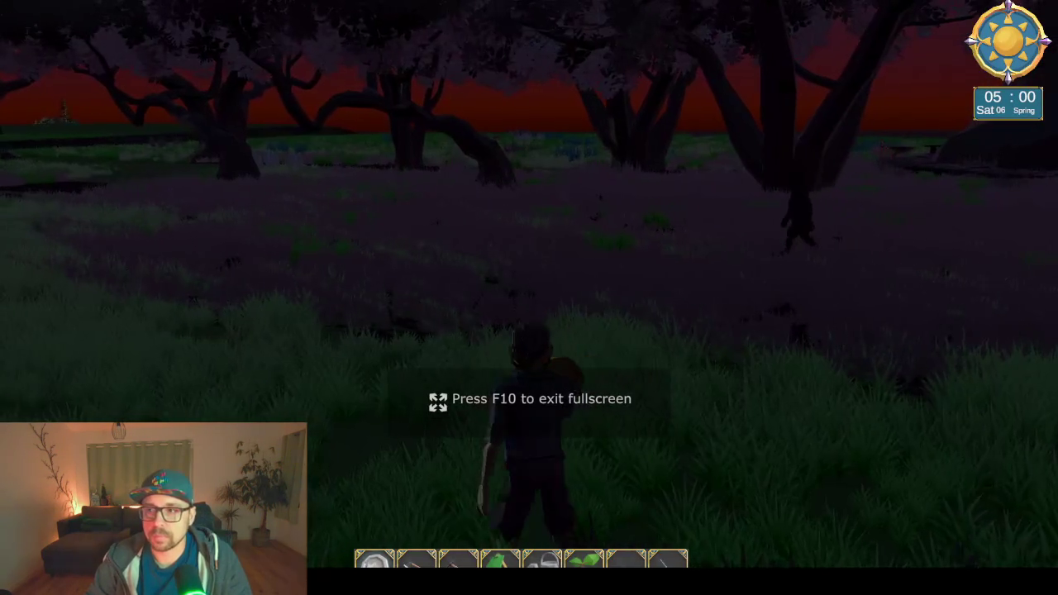
key("w")
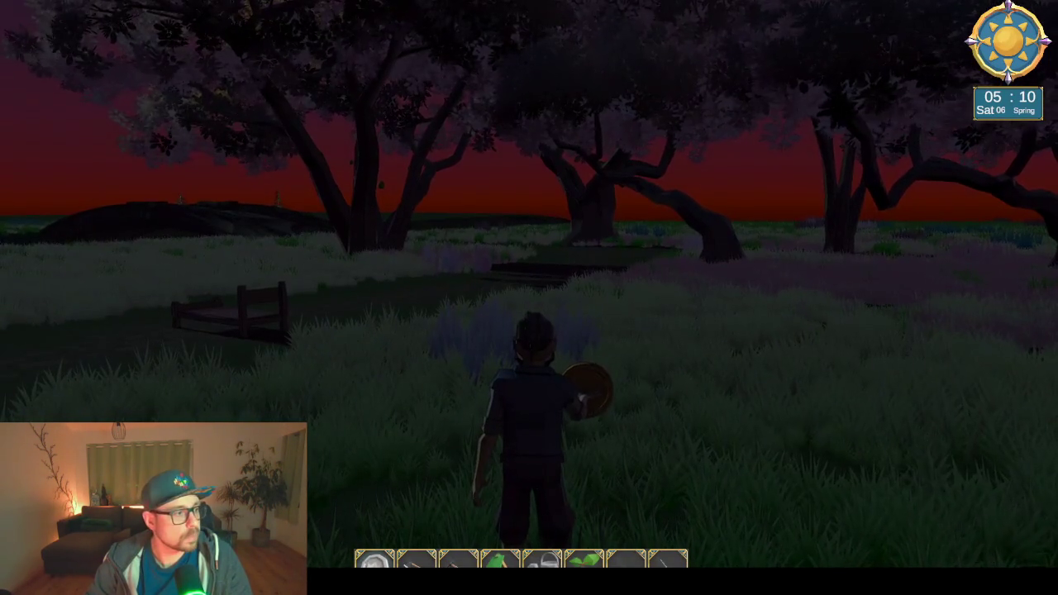
key("w")
key("w")
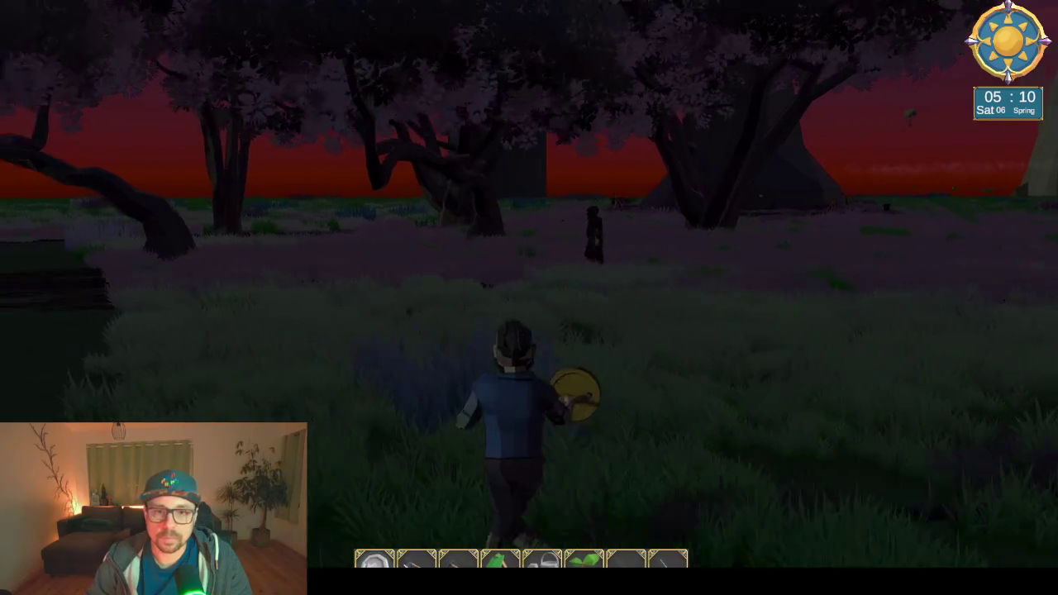
key("w")
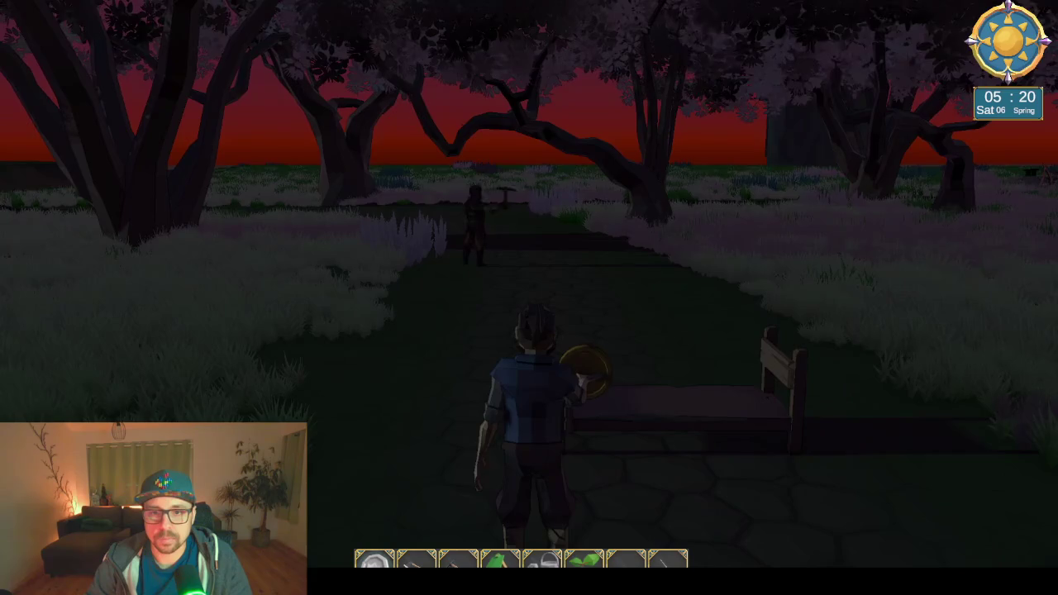
- Change the debug panel's first time field to 5 and apply it
key("Escape")
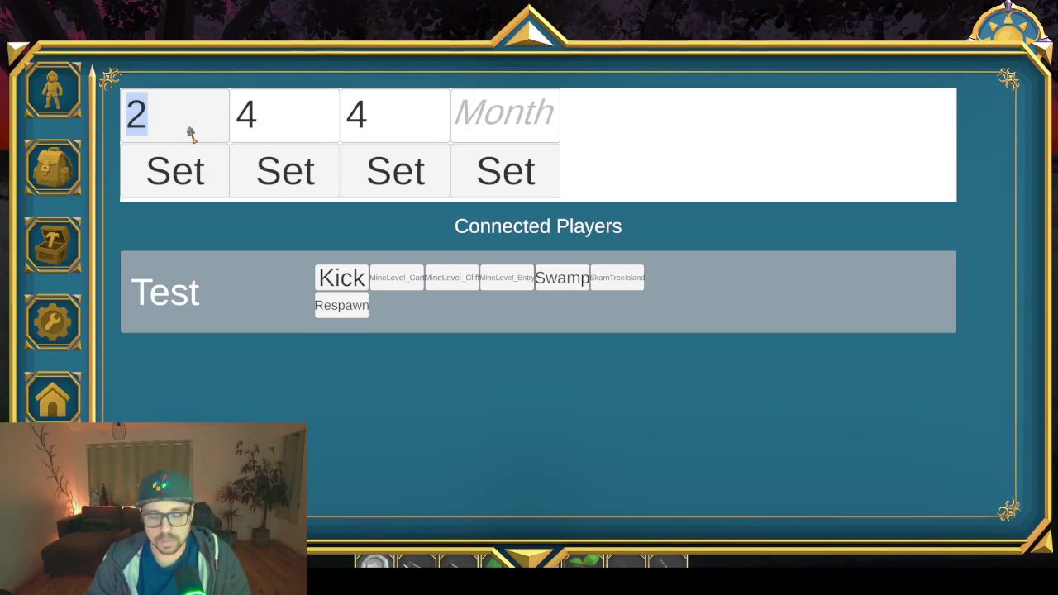
type("5")
left_click(181, 187)
key("Escape")
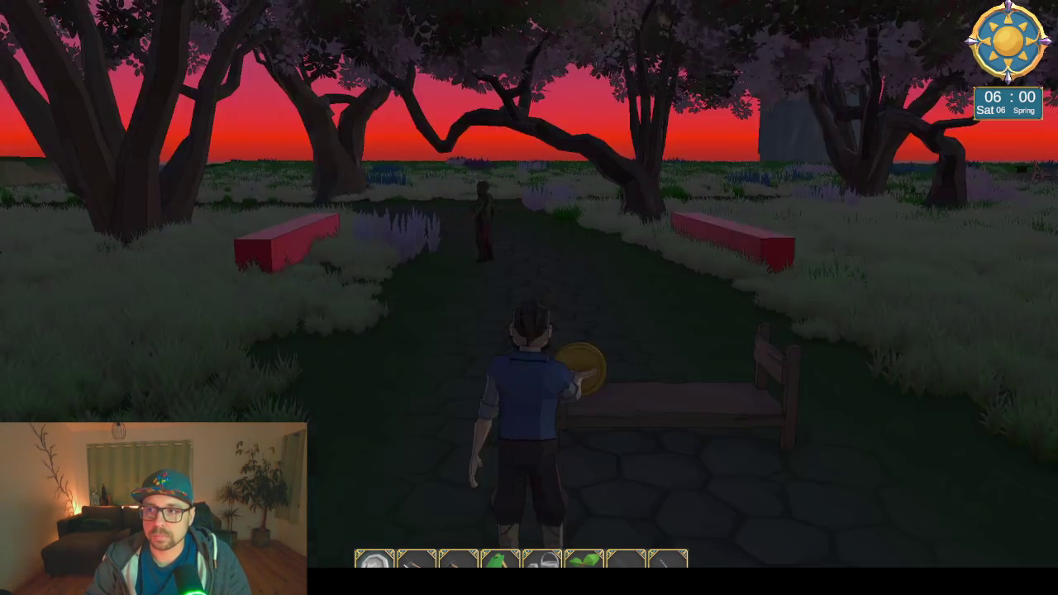
- Walk past the bench along the path and face the tower and village
key("d")
key("w")
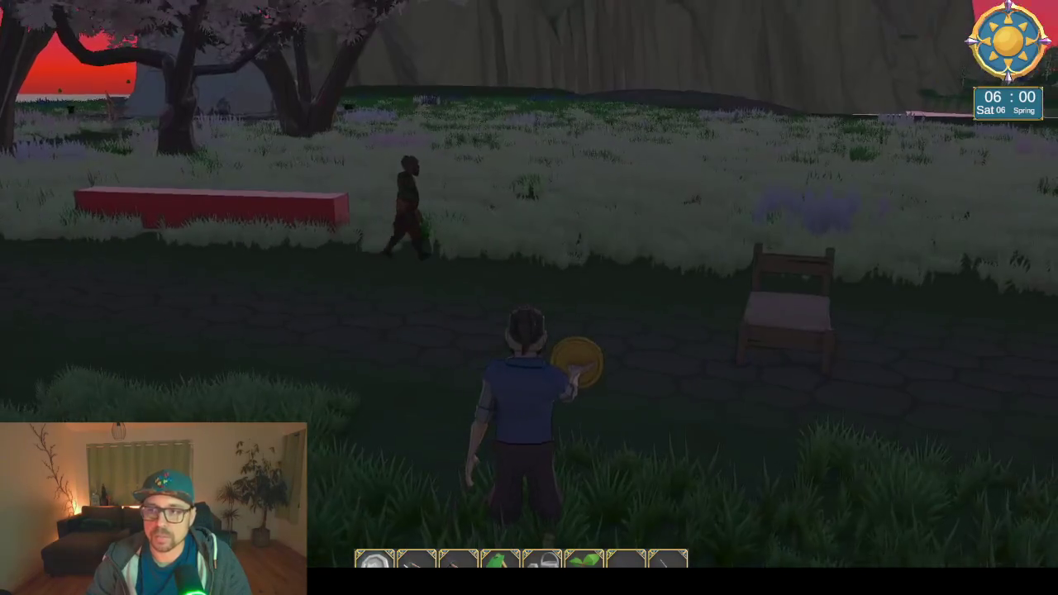
key("d")
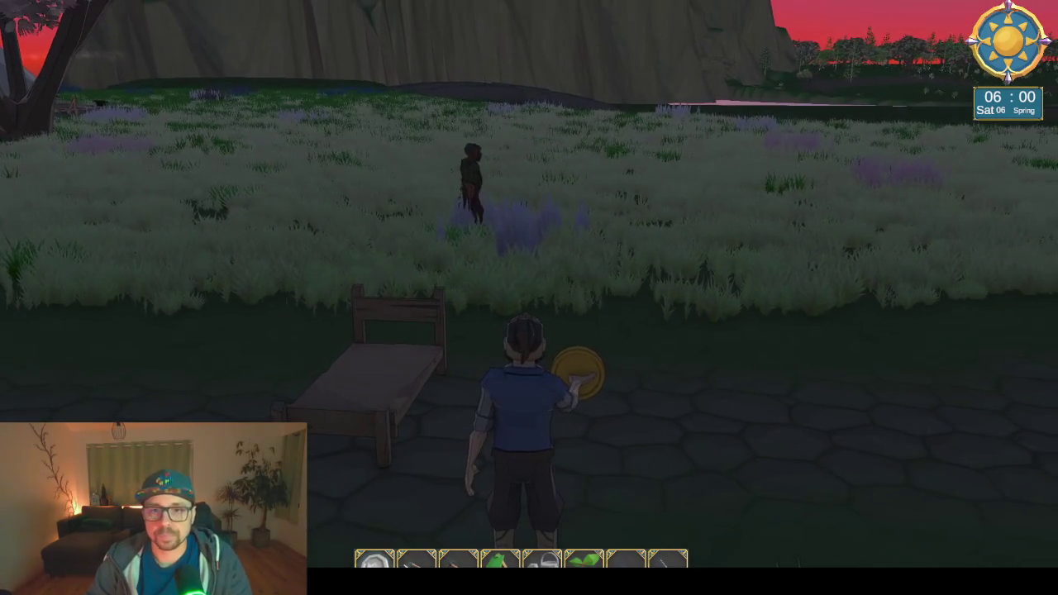
key("e")
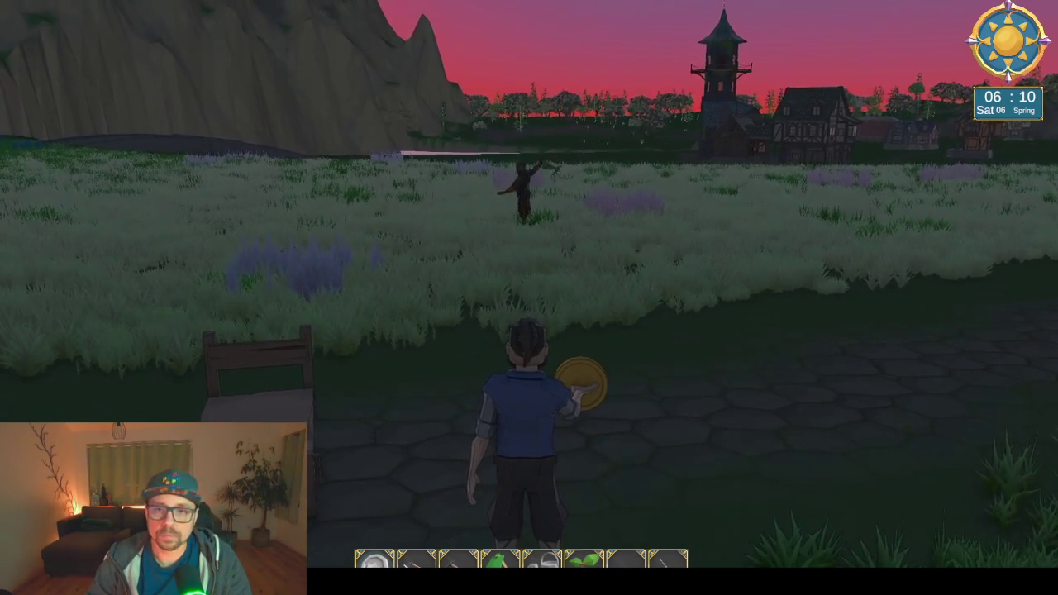
- Toggle the pause menu, then run along the cobblestone path following the villager by the red blocks
key("Escape")
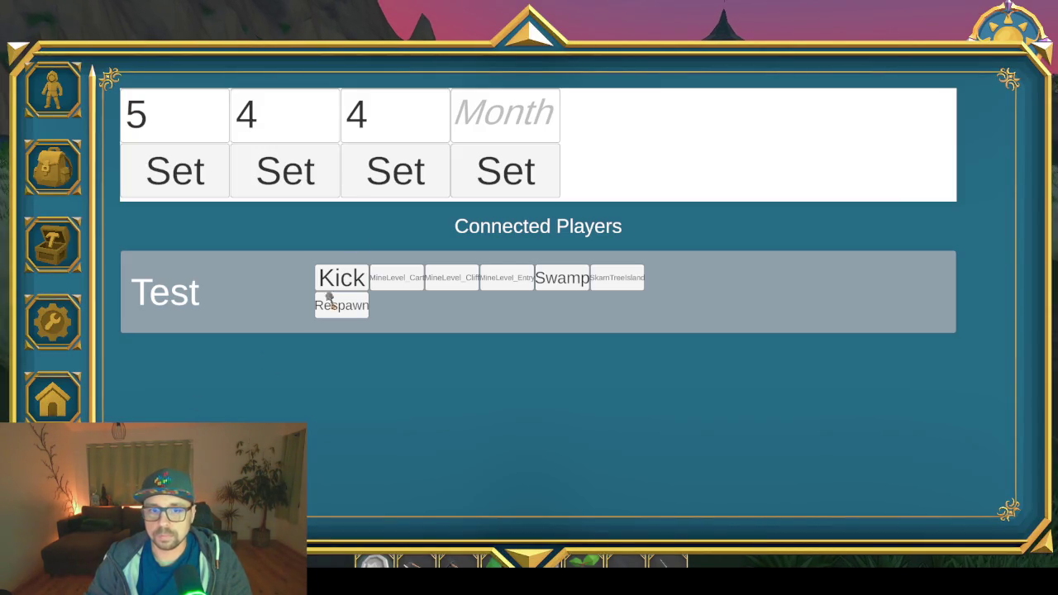
key("Escape")
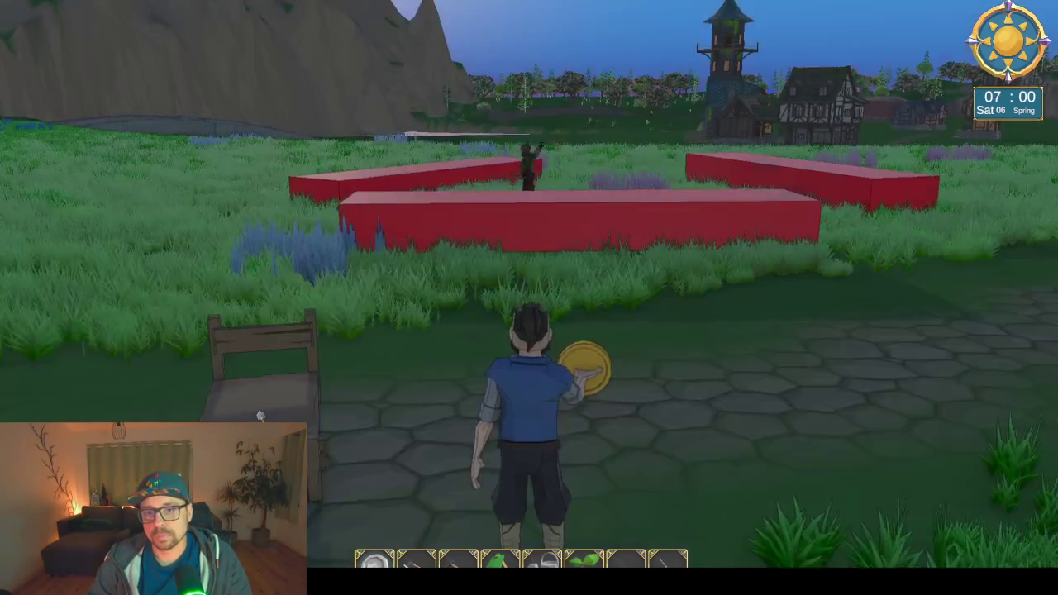
key("w")
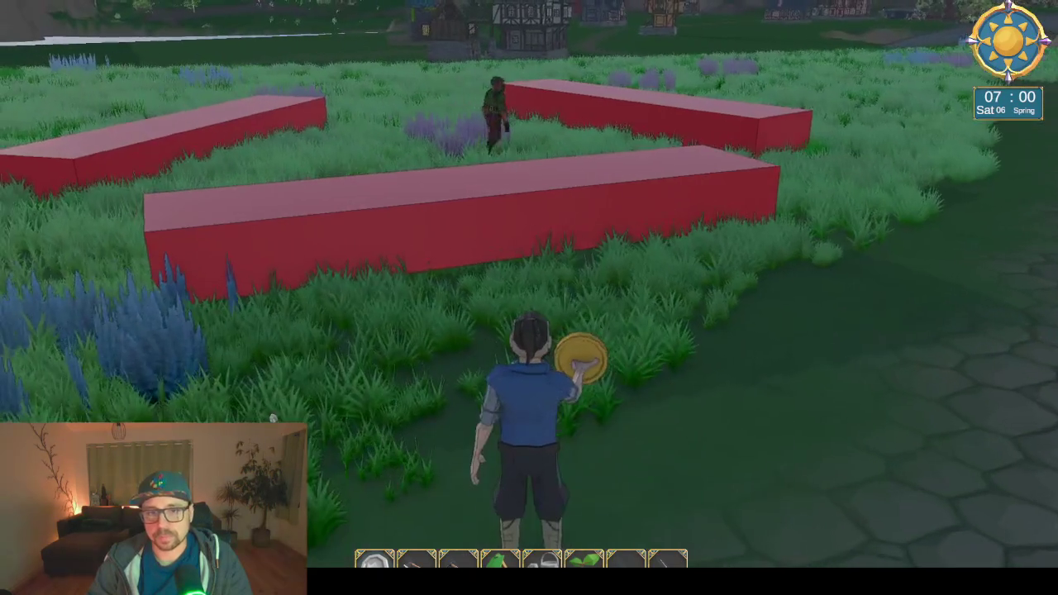
key("w")
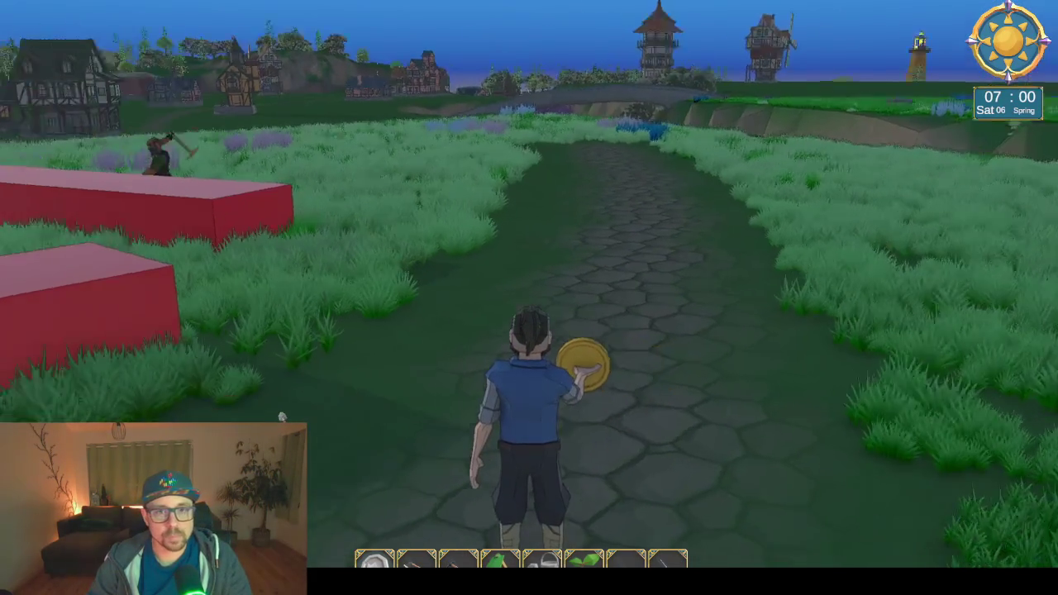
key("w")
key("w")
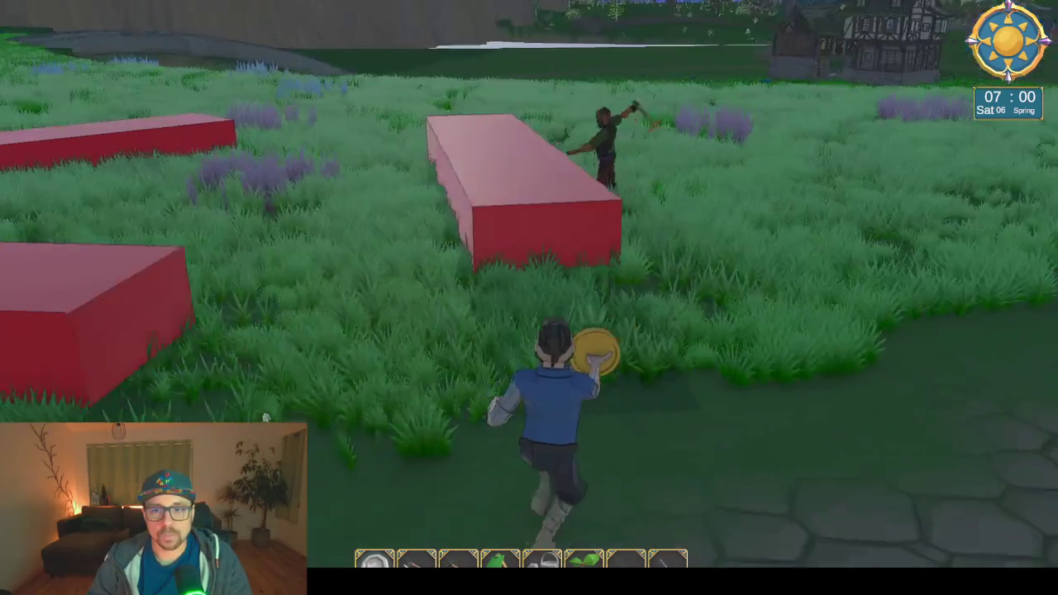
key("w")
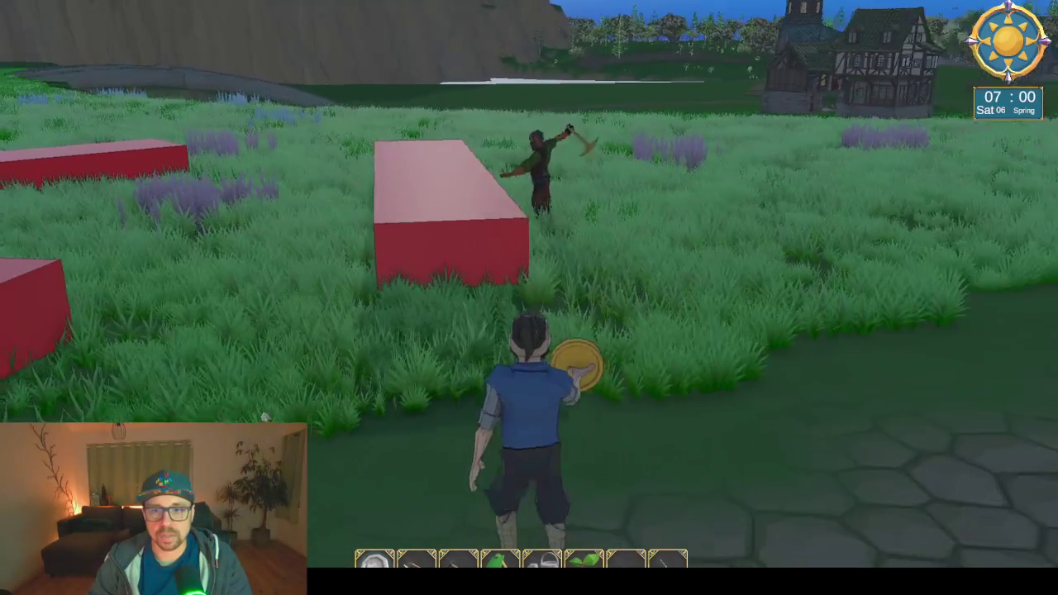
- Walk around the red blocks, face the town, and back onto the stone path
key("Escape")
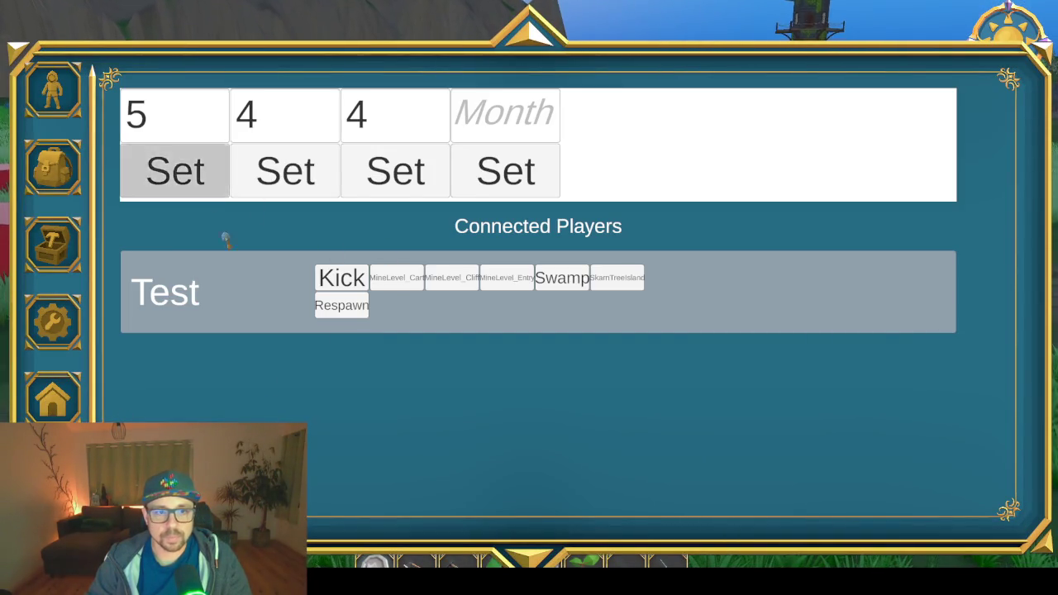
key("Escape")
key("w")
key("w")
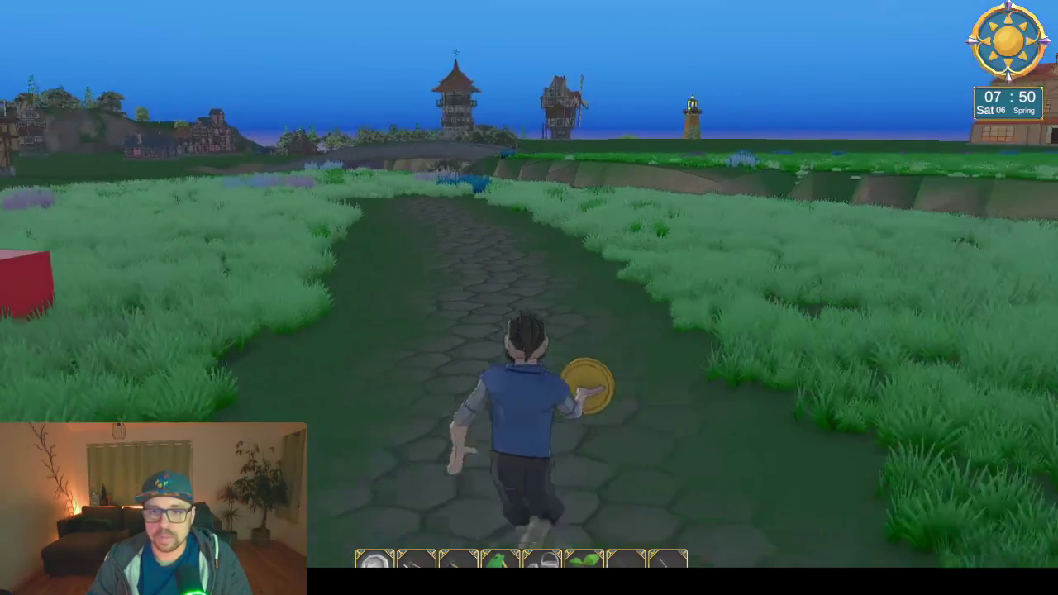
key("a")
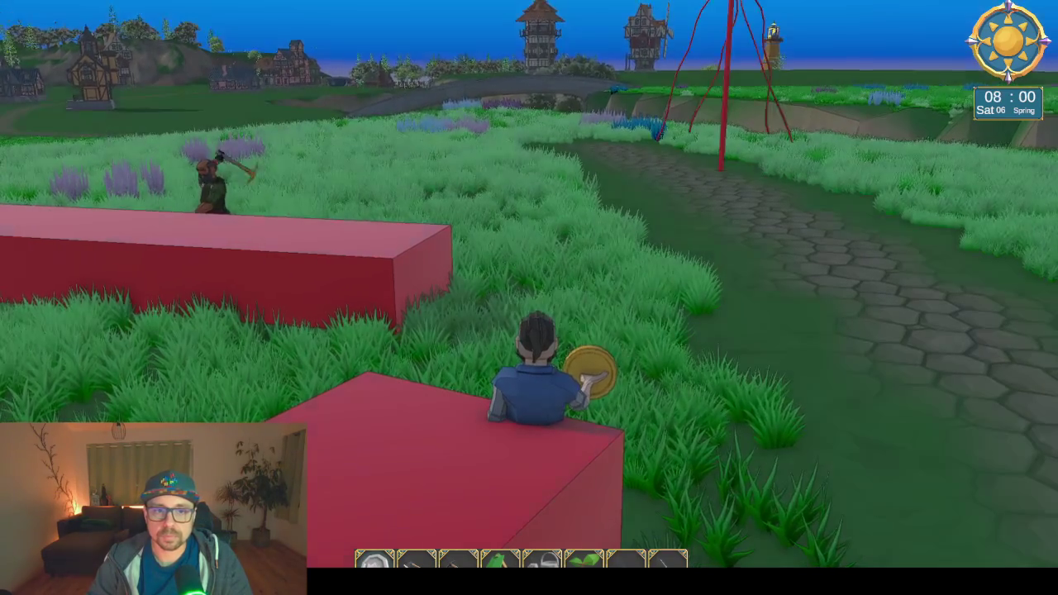
key("d")
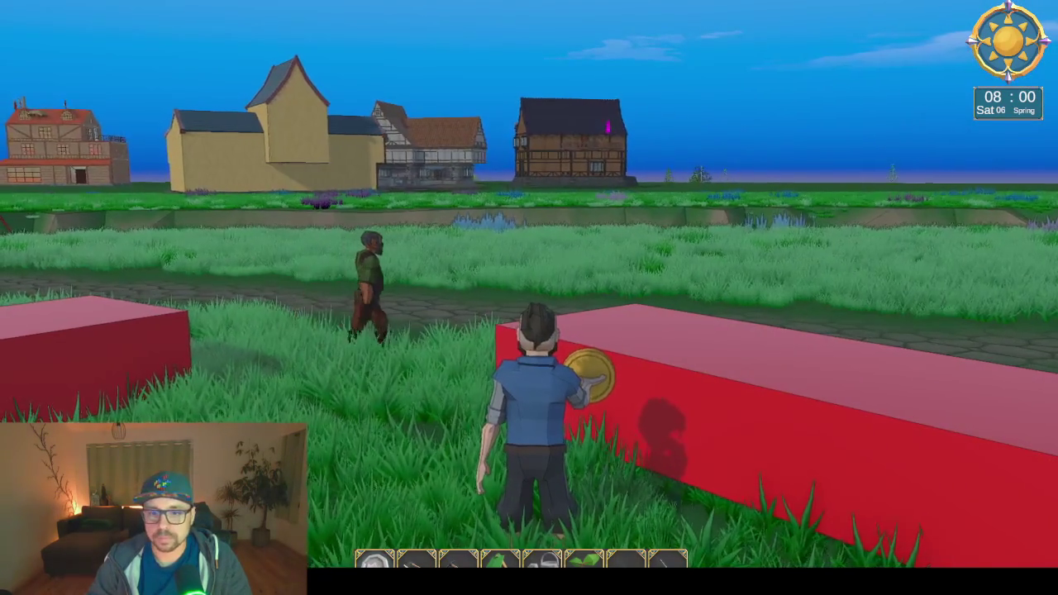
key("s")
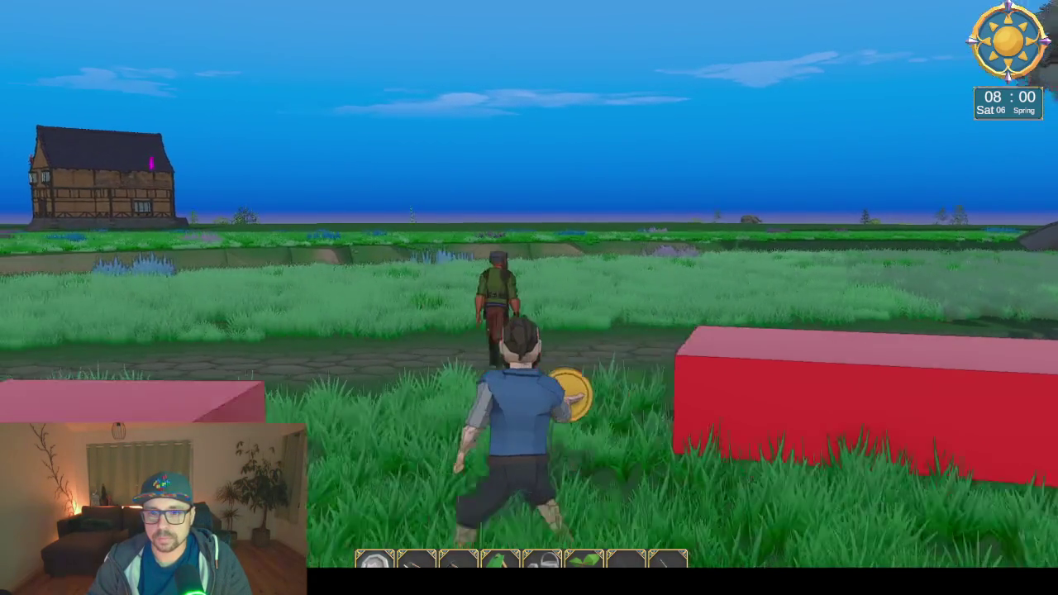
key("s")
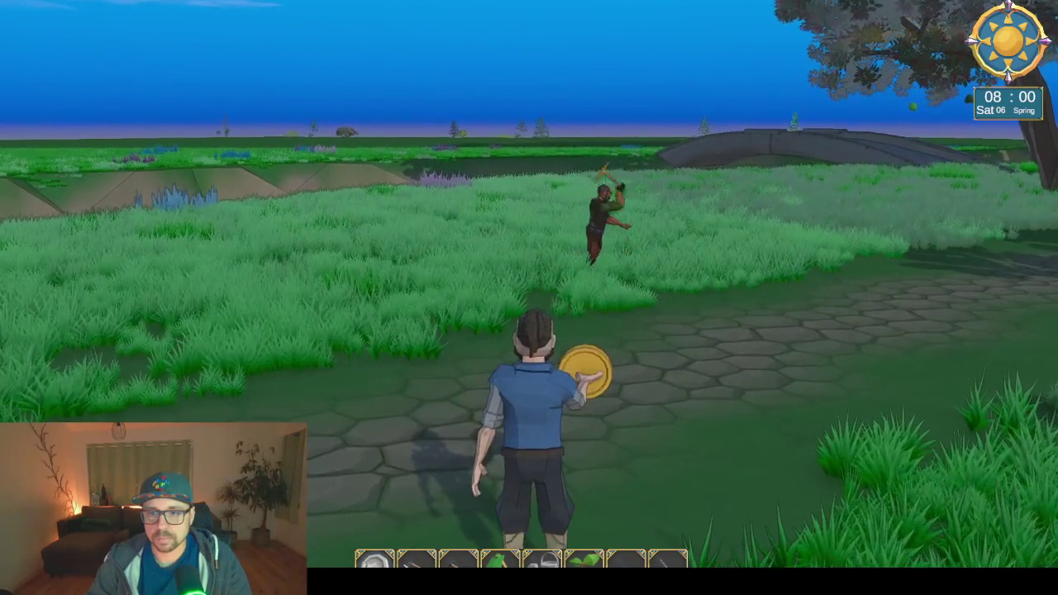
- Open and close the game's menu panel
key("Escape")
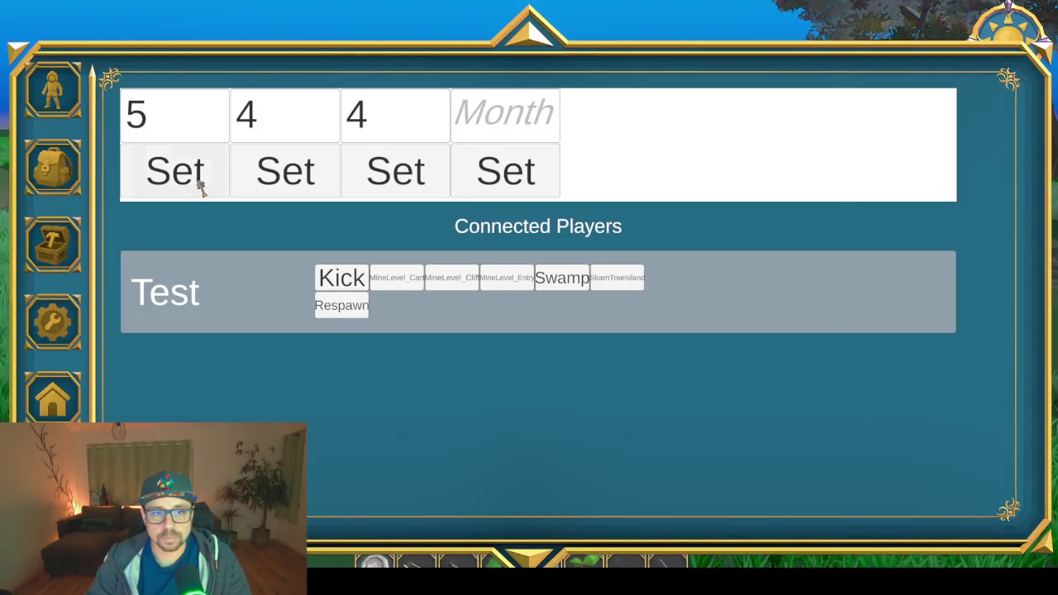
key("Escape")
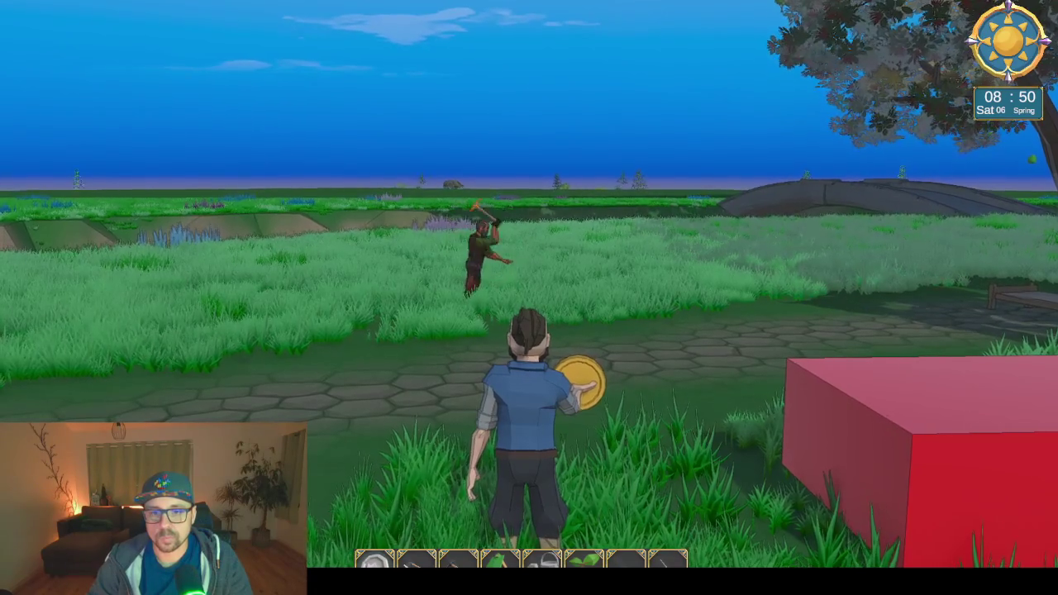
mouse_move(530, 298)
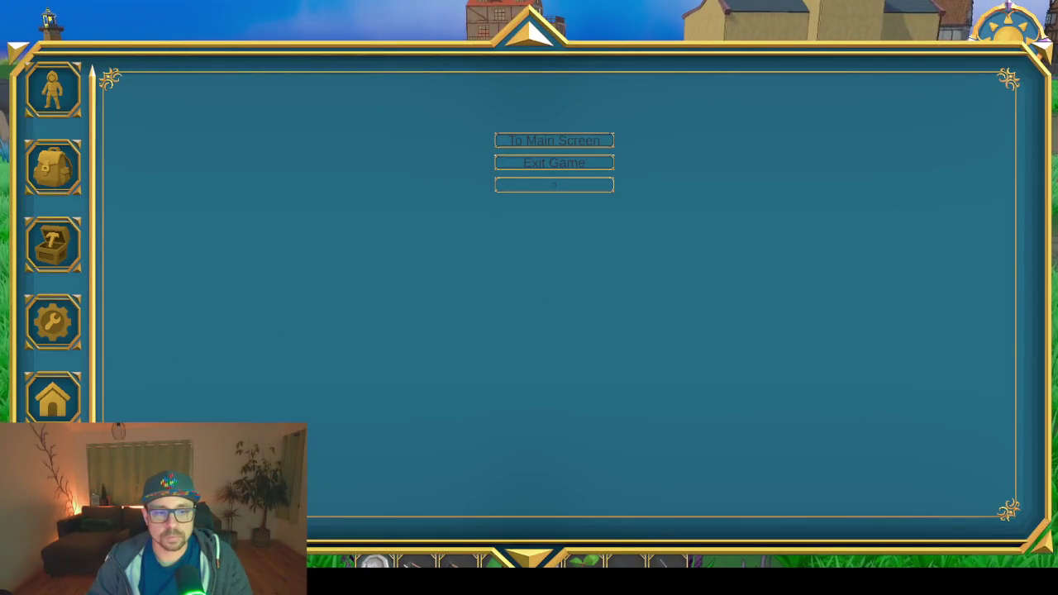
- Resume play, turn toward the mountain and red blocks, and reopen the menu for time controls
key("Escape")
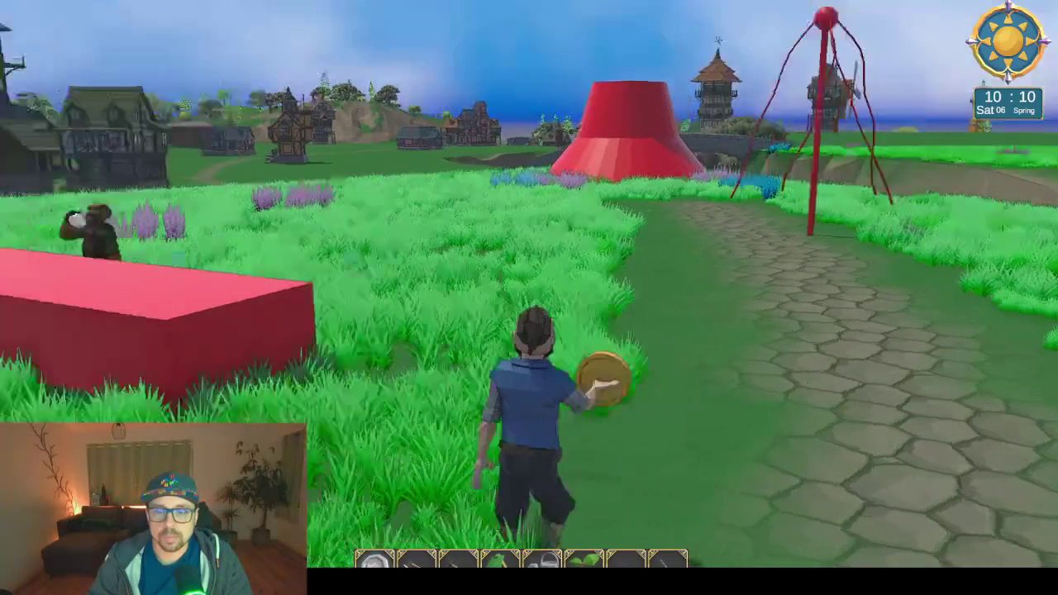
key("w")
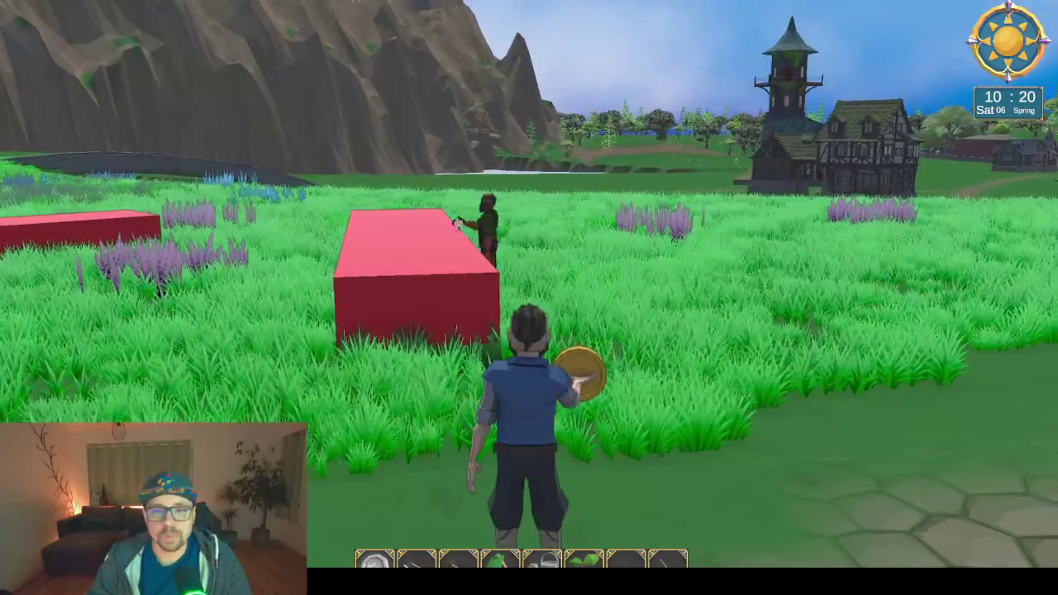
key("Escape")
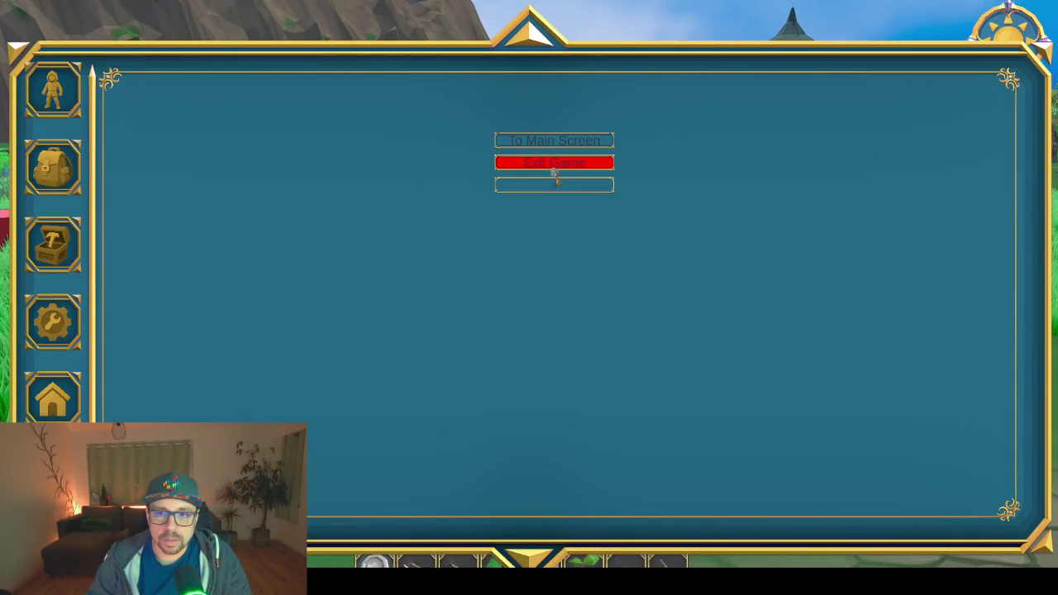
key("Escape")
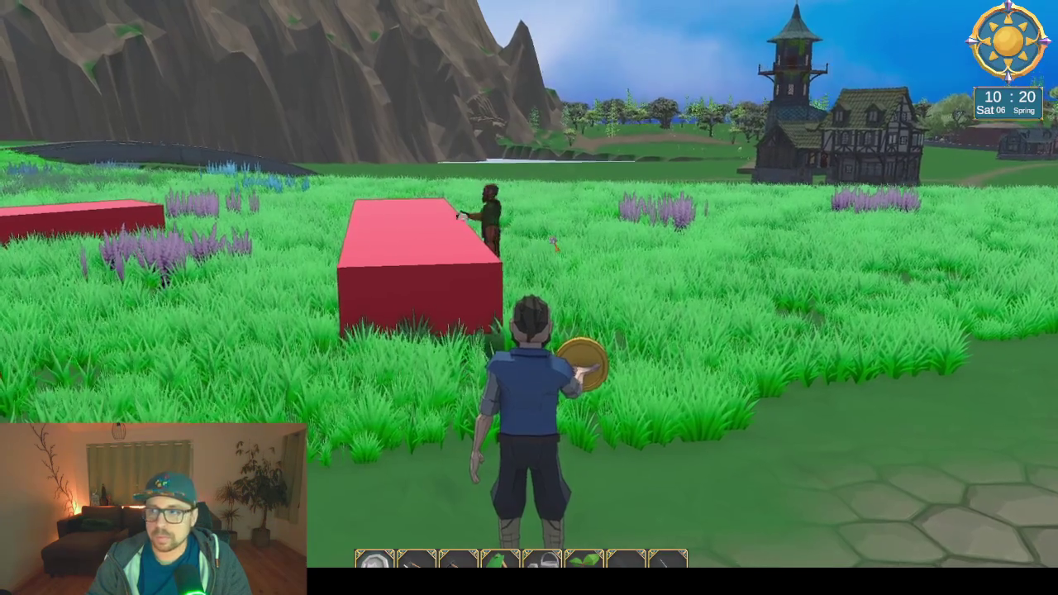
key("Escape")
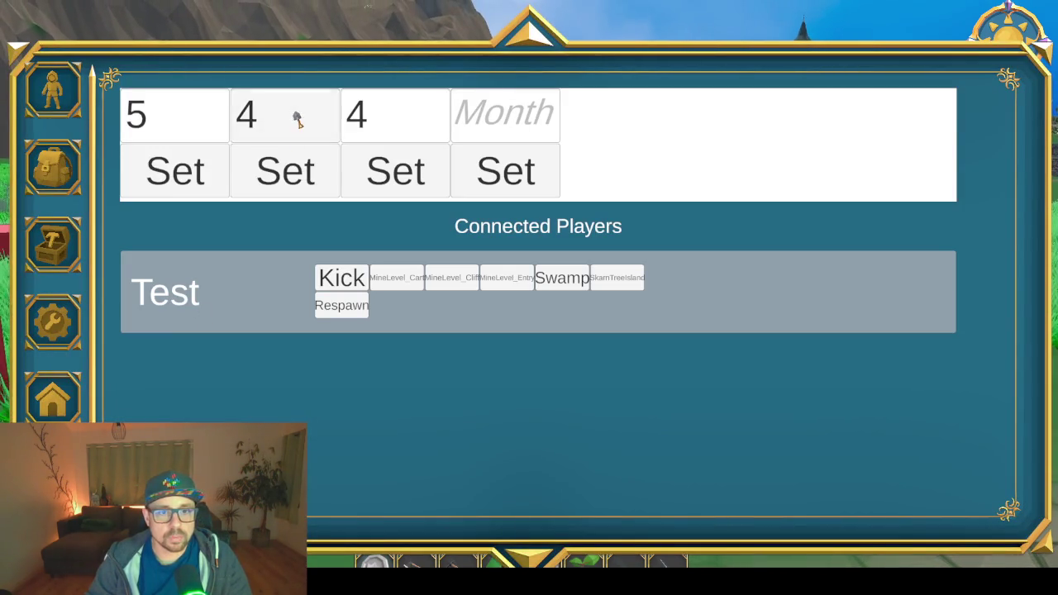
- Set the game hour to 22 and close the menu to view the night scene
left_click(297, 120)
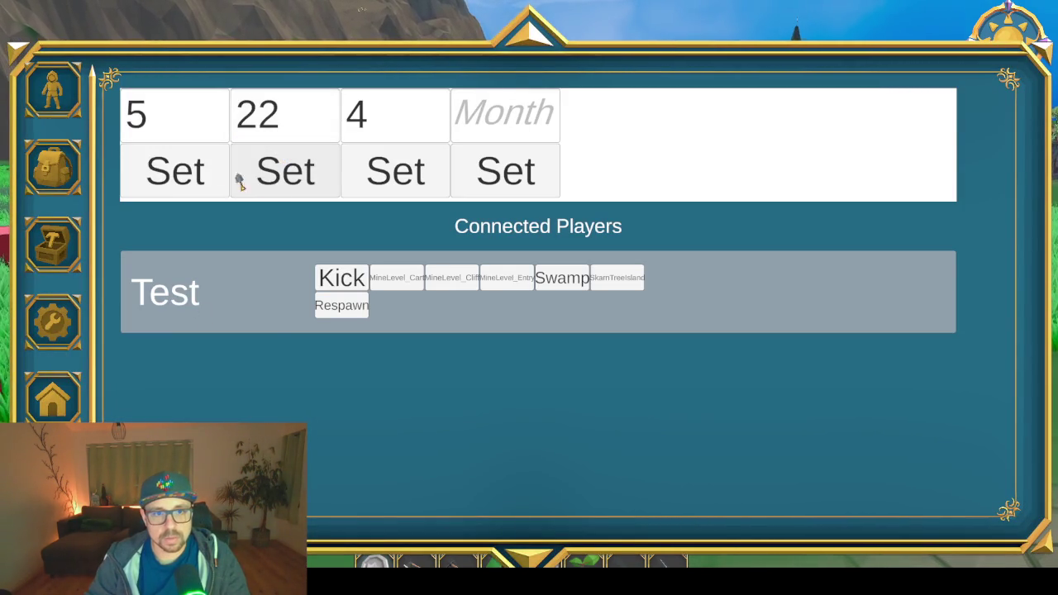
left_click(261, 187)
key("Escape")
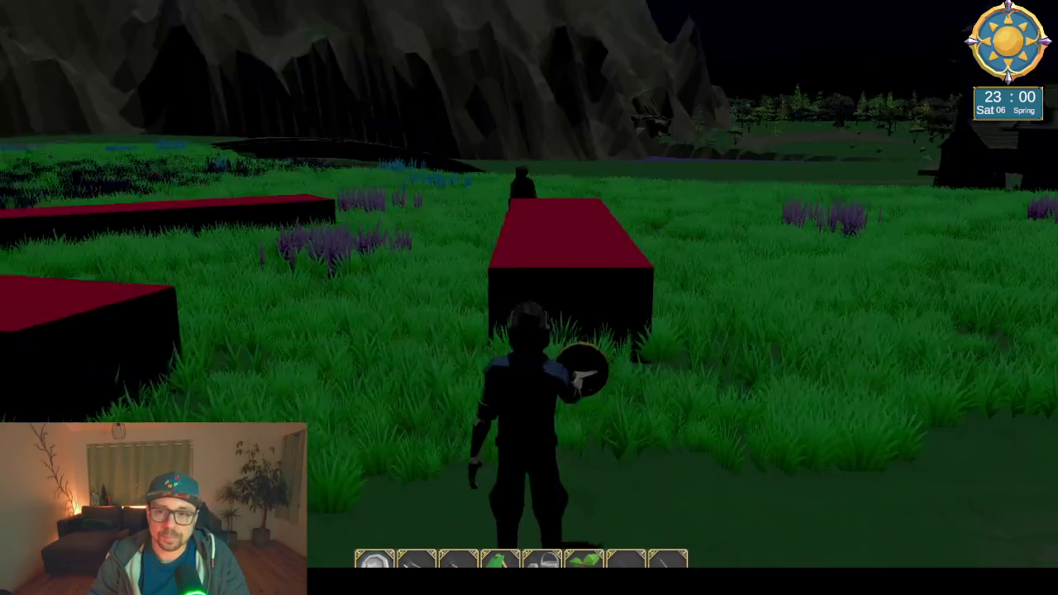
- Run along the stone path and rest at the bed until morning
key("Escape")
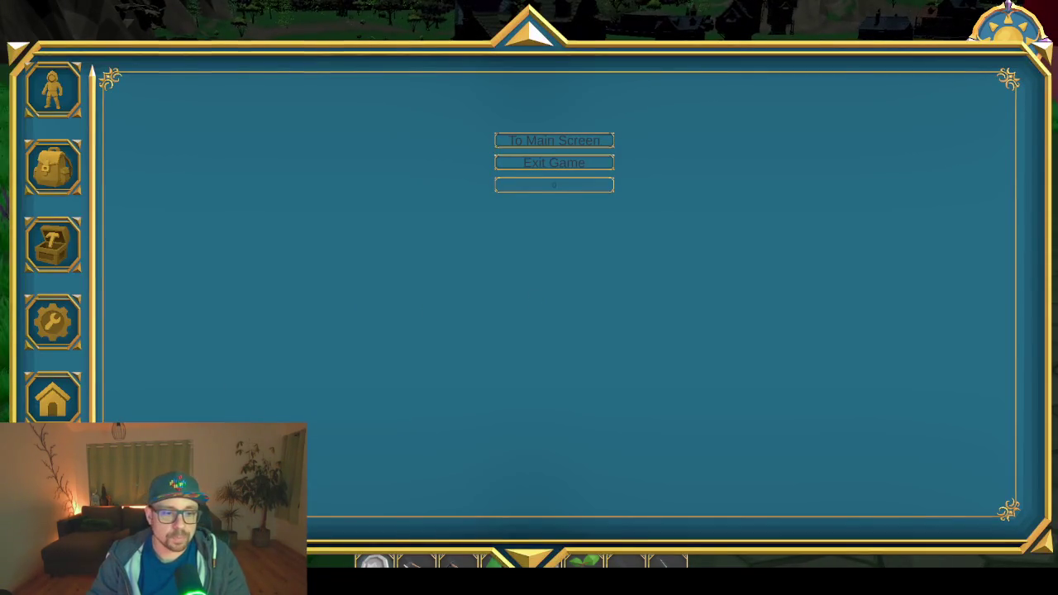
key("Escape")
key("w")
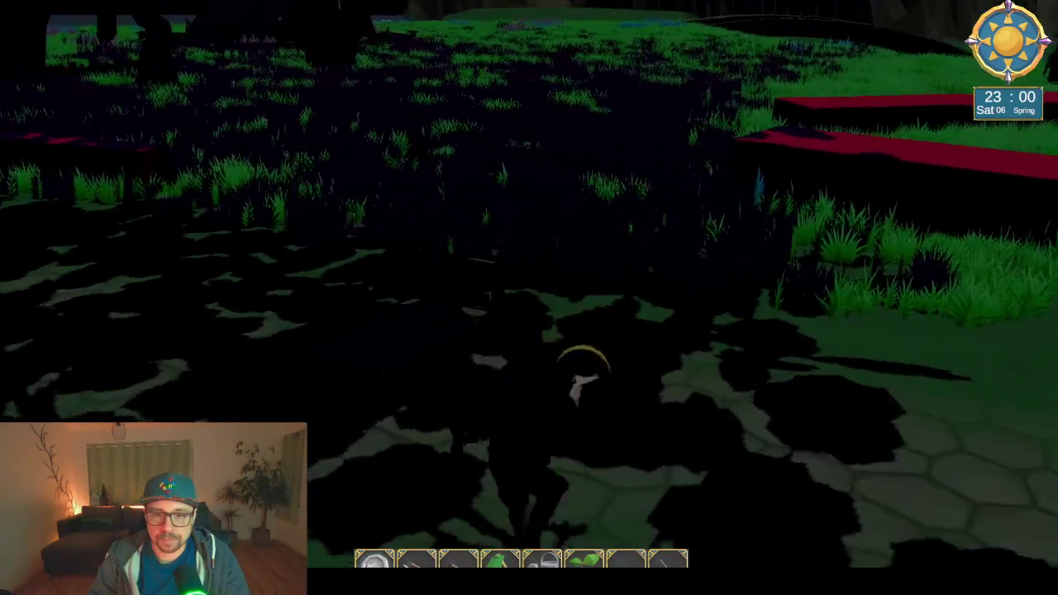
key("e")
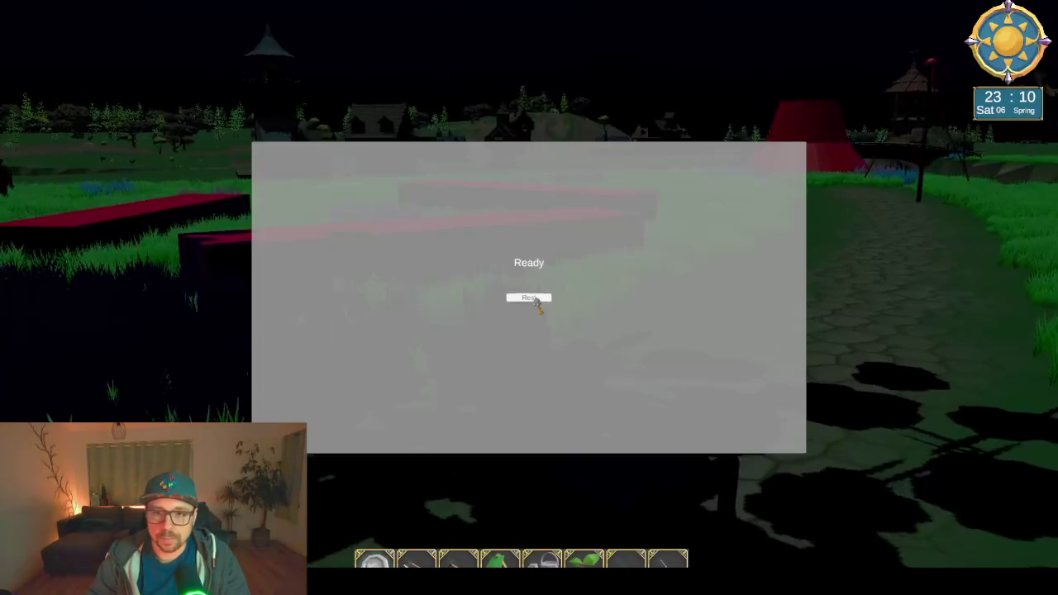
left_click(533, 299)
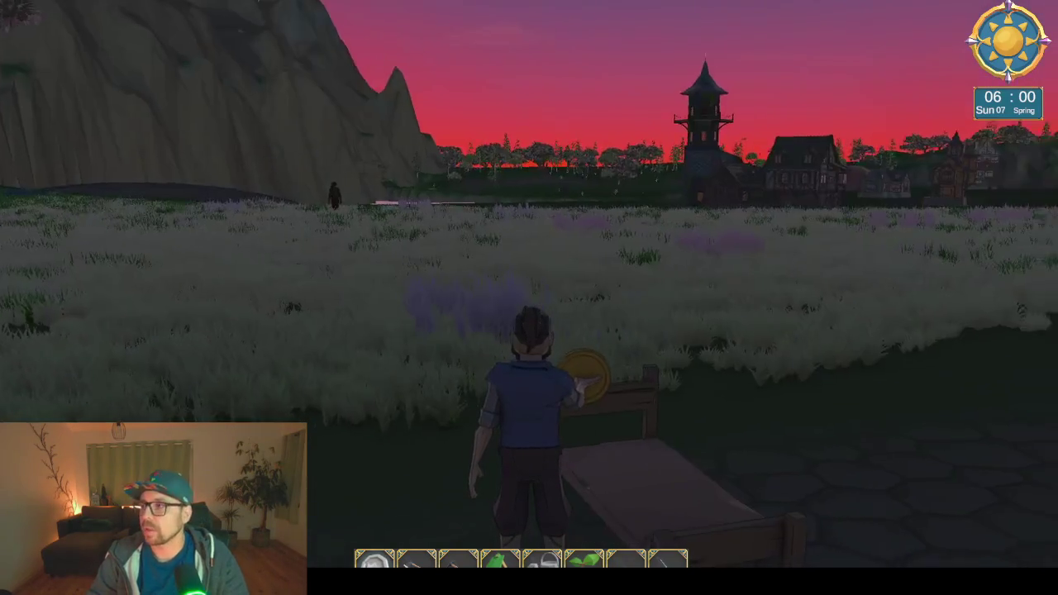
- Run toward the village at dawn and dock the game view back in the editor
key("w")
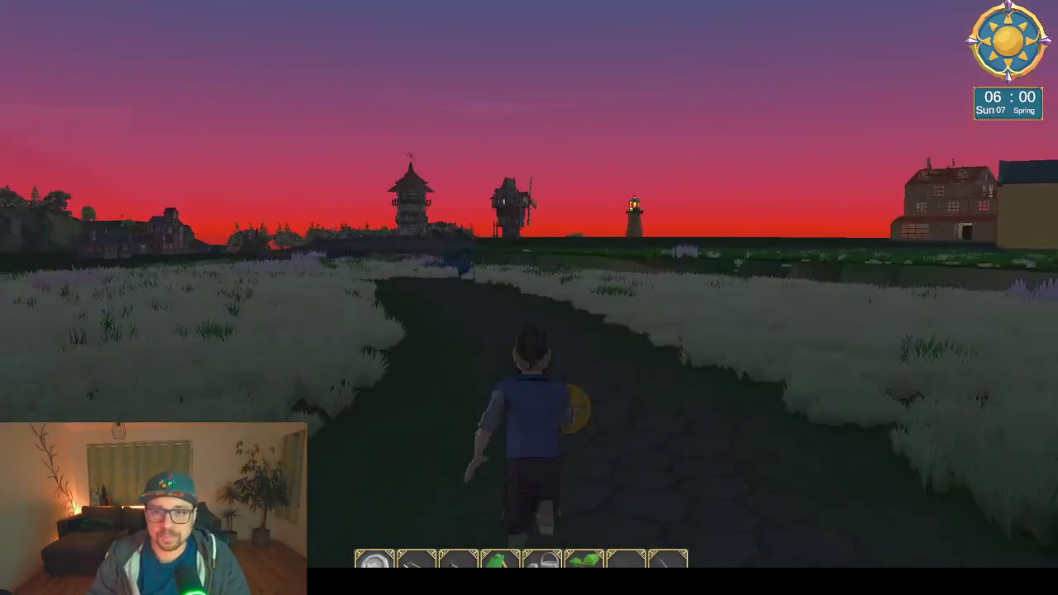
key("Escape")
key("F11")
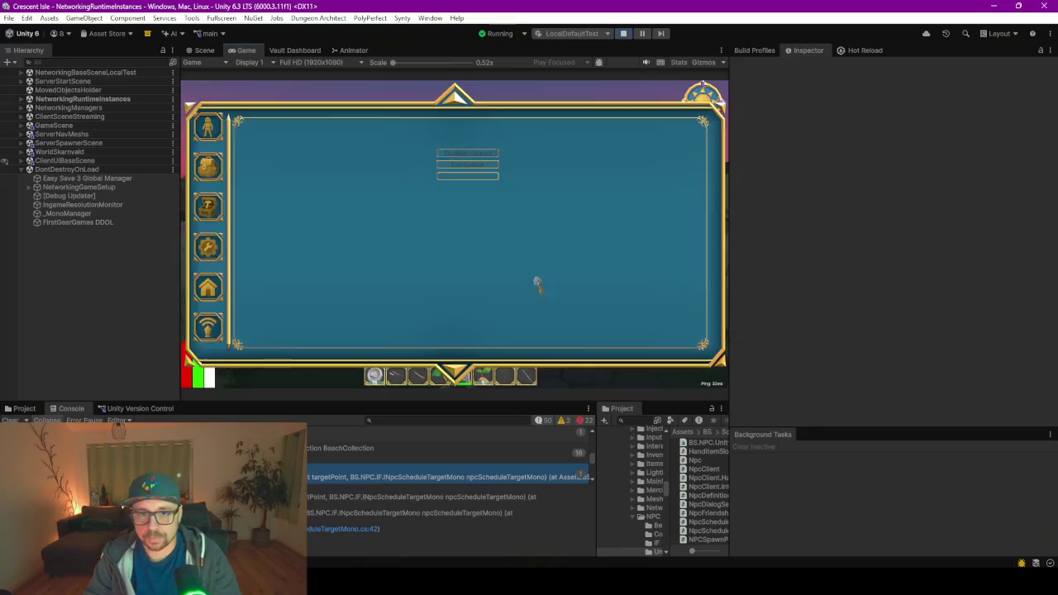
- Stop play mode with Exit Game and bring up the Vault Dashboard tab's options
key("Escape")
key("Escape")
left_click(465, 165)
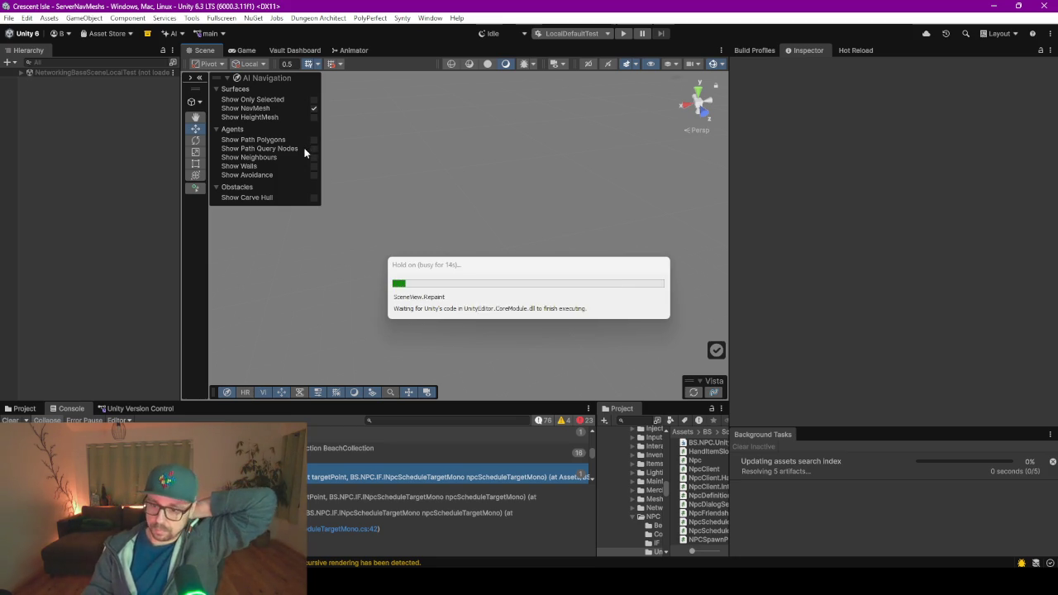
right_click(304, 51)
- Close the Vault Dashboard and set the BuildMaypole point's schedule target to FoB_Rudrik_SitTableDrink
left_click(333, 72)
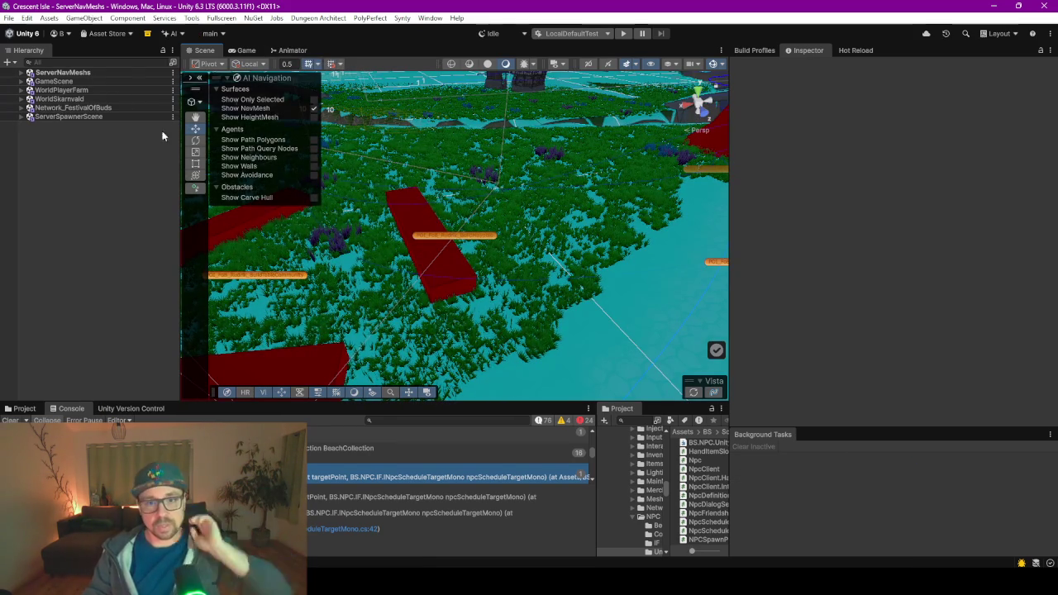
left_click(466, 238)
left_click(882, 173)
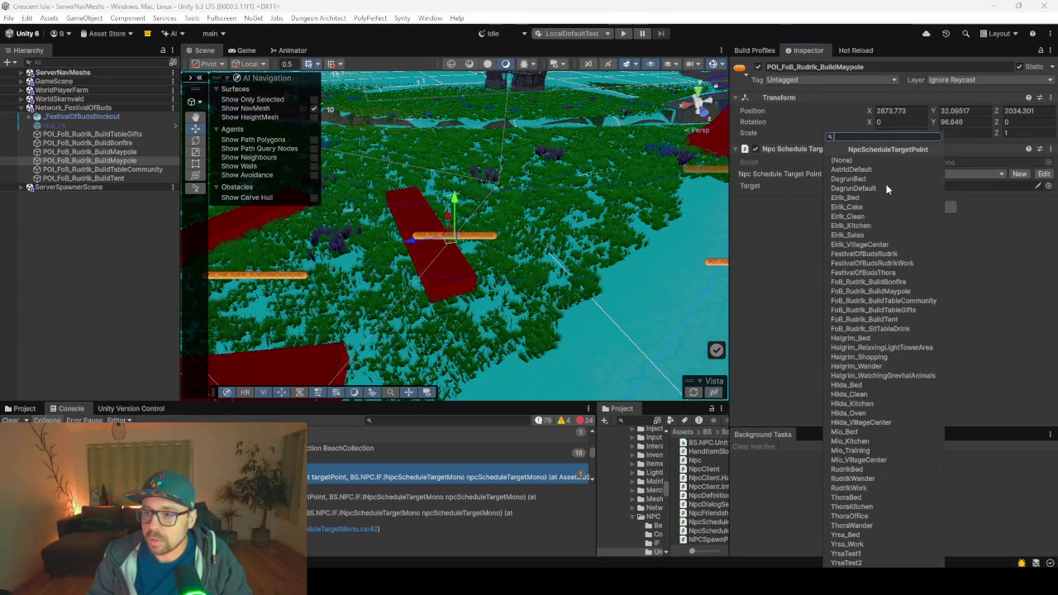
left_click(890, 328)
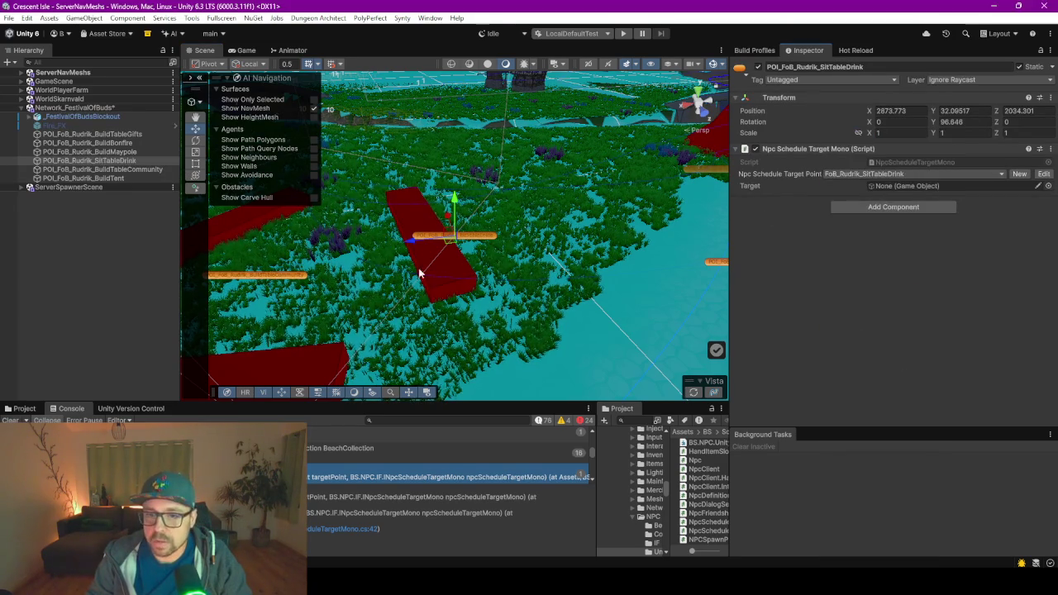
- Orbit around the festival area and maximize the Scene view to fullscreen with F11
mouse_move(455, 277)
left_mouse_down()
mouse_move(529, 287)
mouse_move(574, 231)
mouse_move(574, 284)
mouse_move(405, 263)
mouse_move(377, 317)
mouse_move(583, 342)
left_mouse_up()
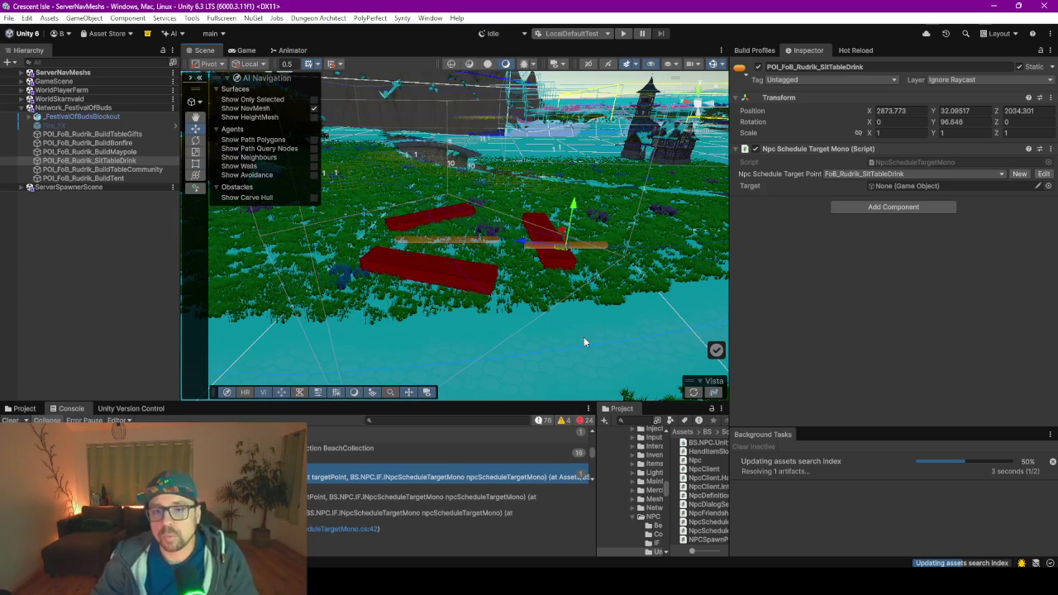
key("F11")
right_click(542, 324)
- Orbit toward the red table blockouts beside the stone path, centering on the selected target point
key("Escape")
mouse_move(515, 271)
left_mouse_down()
mouse_move(599, 264)
mouse_move(584, 285)
mouse_move(471, 279)
mouse_move(464, 293)
left_mouse_up()
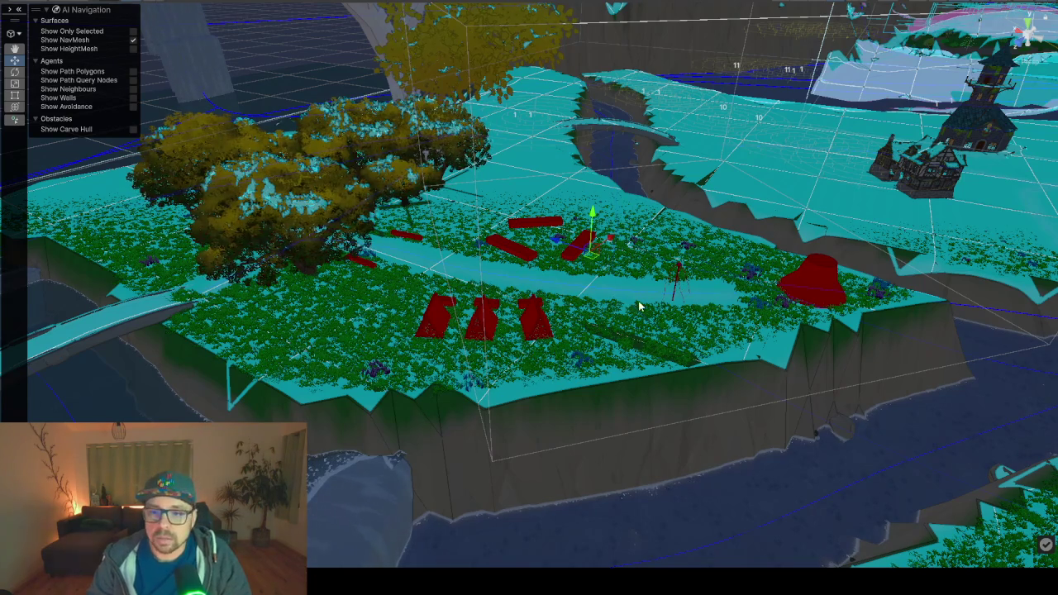
left_click_drag(638, 301, 638, 302)
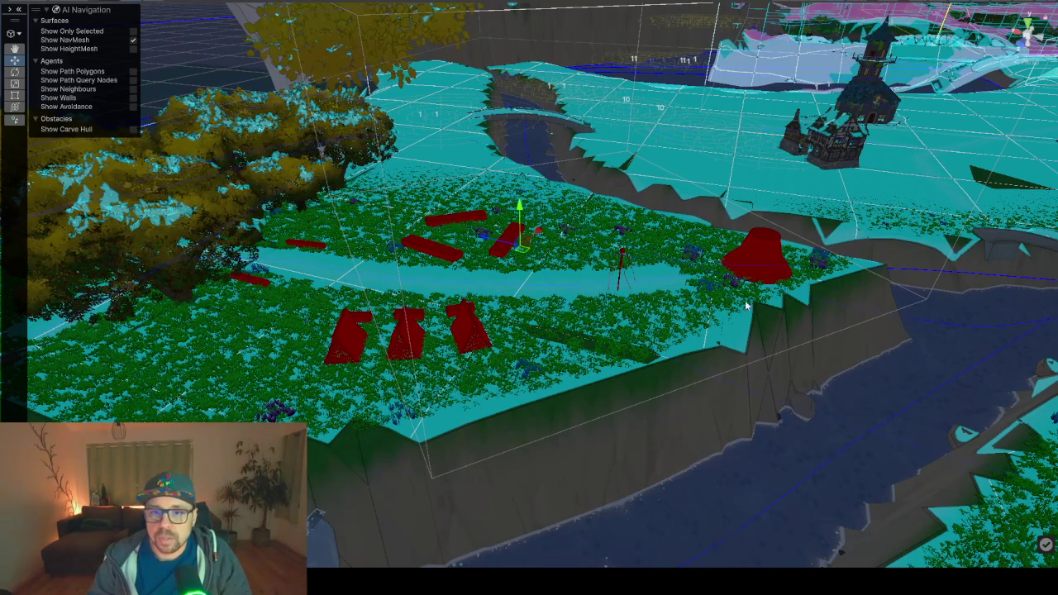
left_click_drag(476, 355, 306, 365)
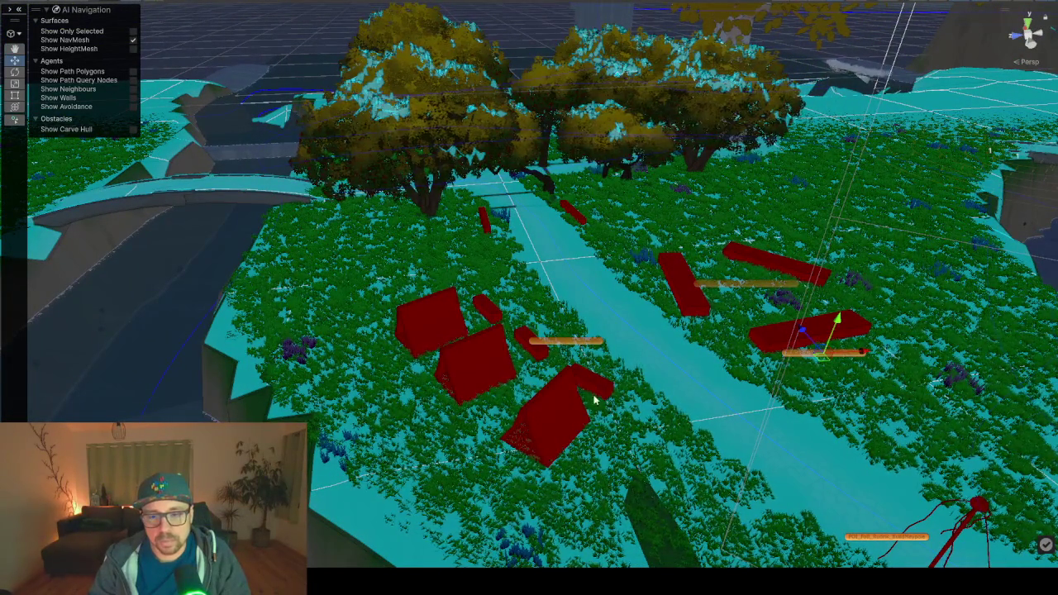
left_click_drag(593, 397, 654, 421)
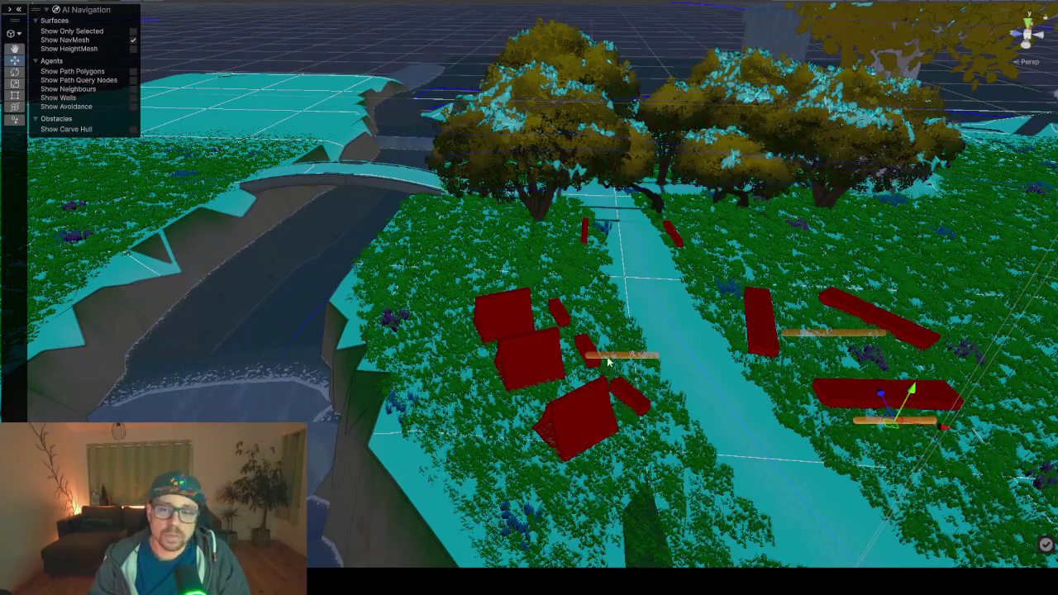
mouse_move(601, 349)
left_mouse_down()
mouse_move(696, 407)
mouse_move(811, 406)
left_mouse_up()
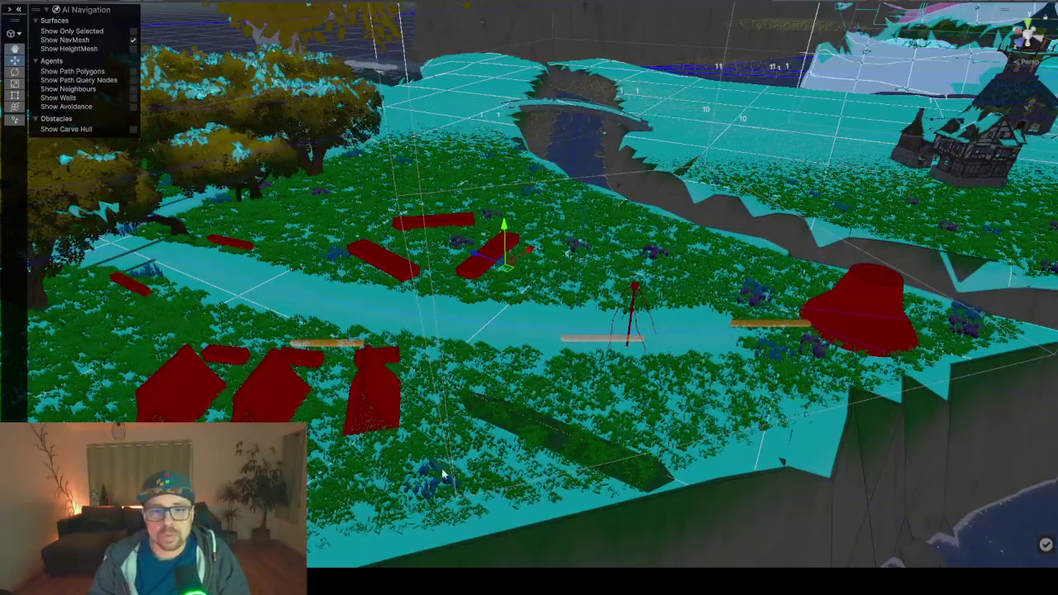